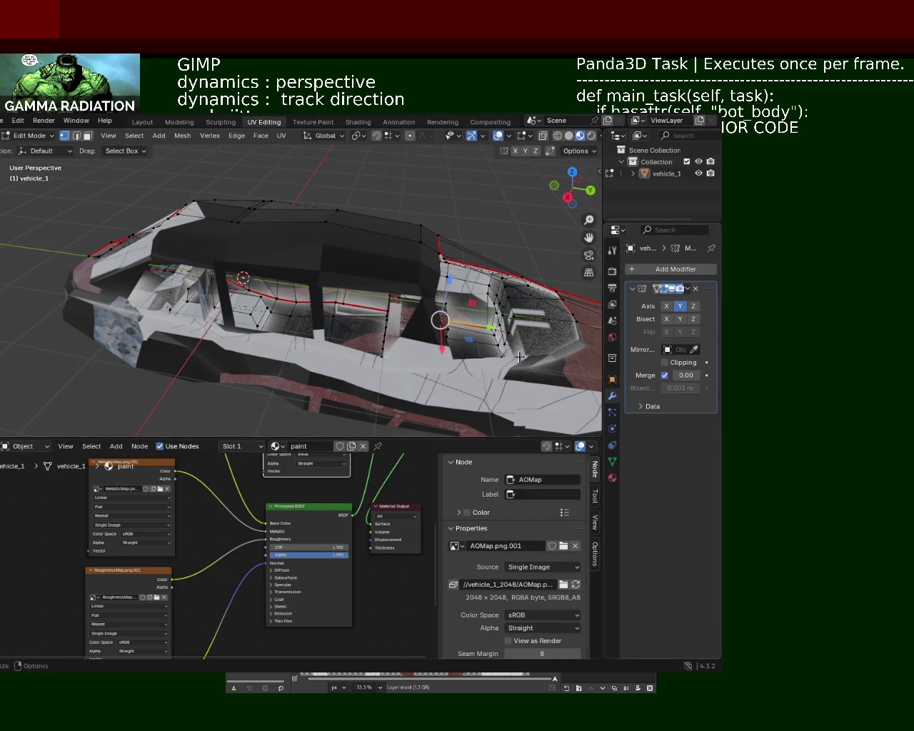
# Delete the Mirror modifier from vehicle_1 in Object Mode.
pyautogui.press('Tab')
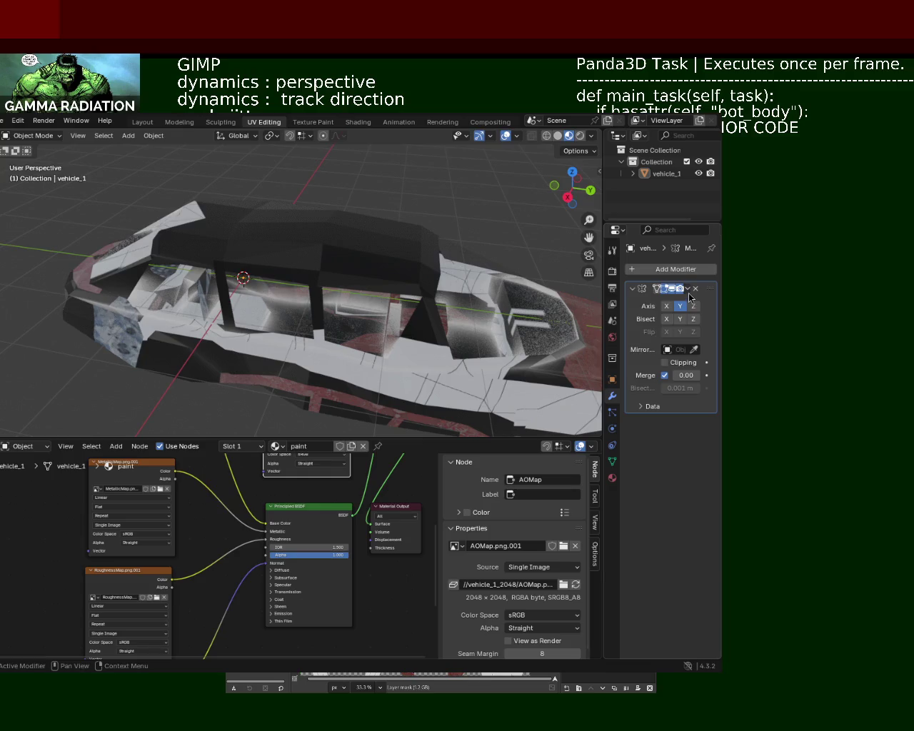
pyautogui.click(688, 289)
pyautogui.click(643, 310)
# Select the whole mesh in Edit Mode and unwrap it with Minimum Stretch.
pyautogui.press('Tab')
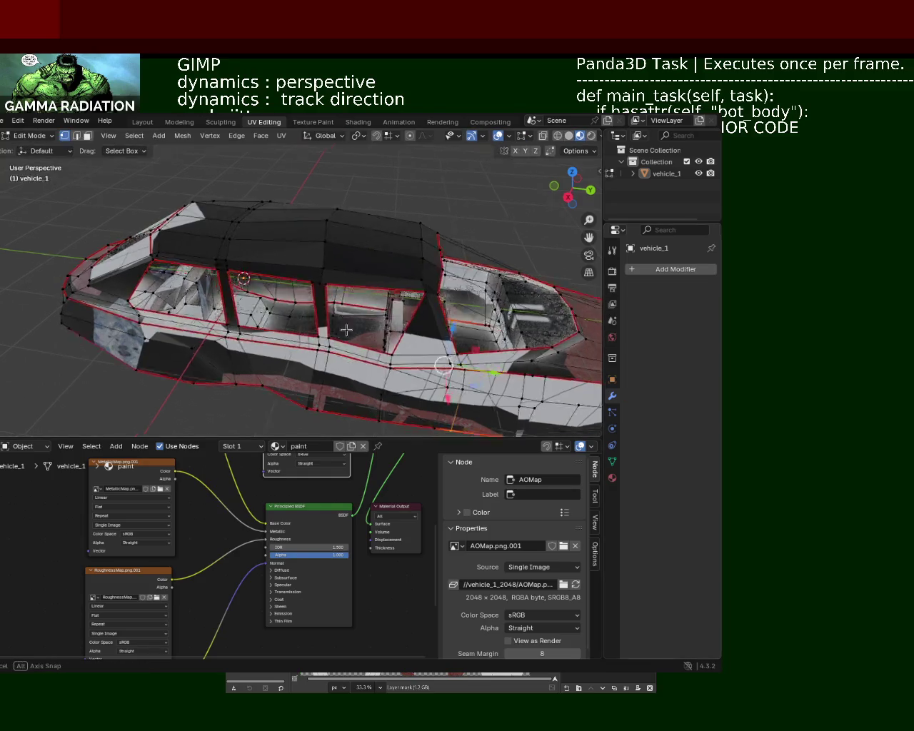
pyautogui.moveTo(340, 320); pyautogui.dragTo(357, 314, button='middle')
pyautogui.press('a')
pyautogui.click(281, 136)
pyautogui.moveTo(303, 150)
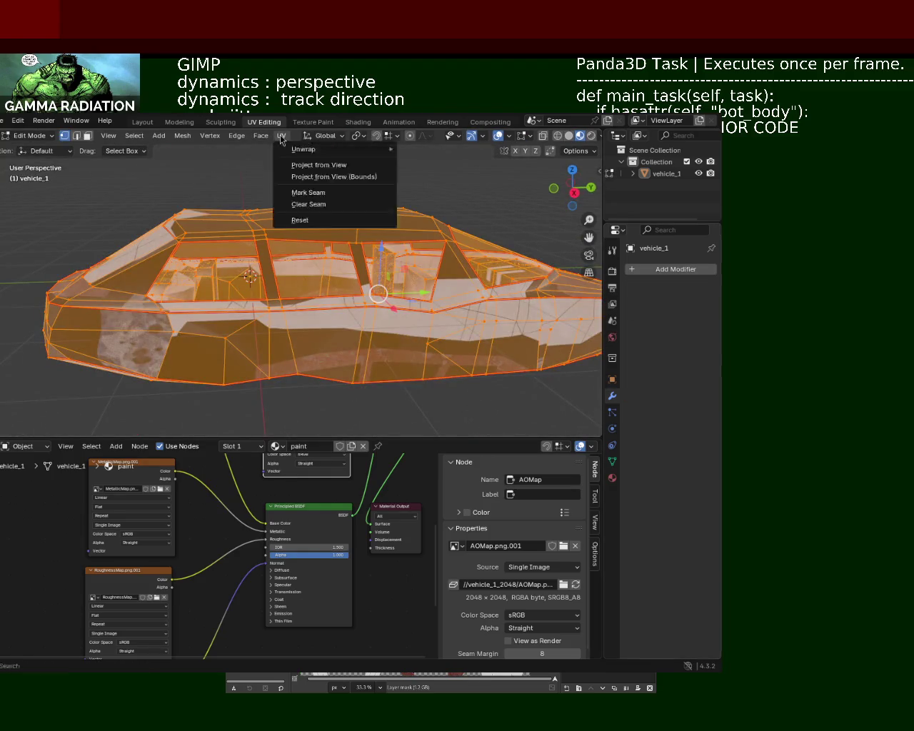
pyautogui.click(437, 175)
pyautogui.moveTo(438, 244)
pyautogui.mouseDown(button='middle')
pyautogui.moveTo(515, 424)
pyautogui.moveTo(144, 280)
pyautogui.moveTo(267, 284)
pyautogui.mouseUp(button='middle')
pyautogui.click(515, 423)
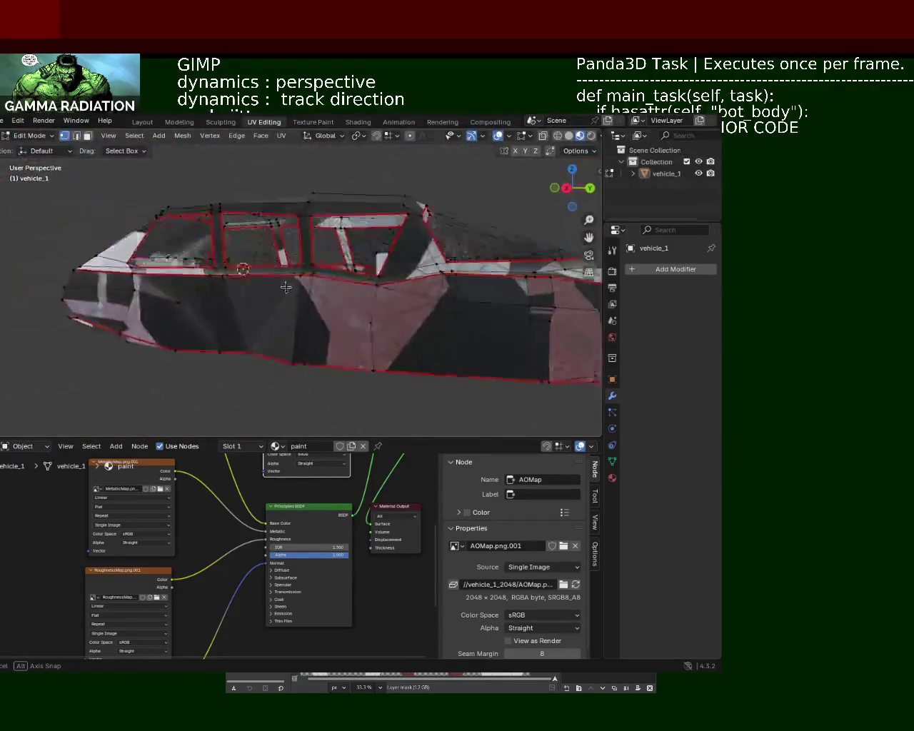
pyautogui.click(6, 447)
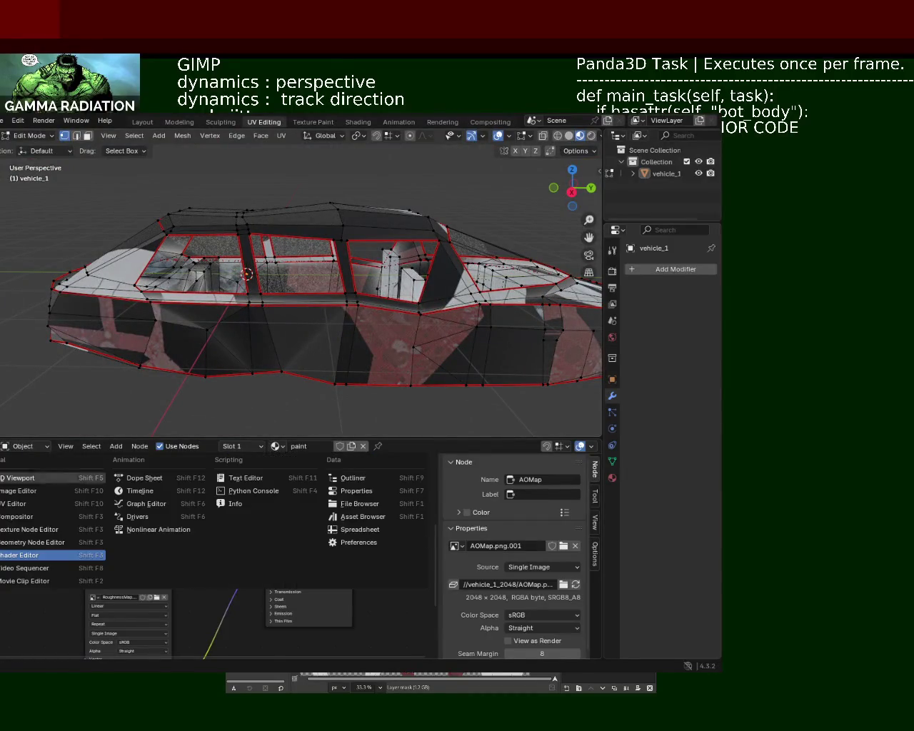
# Turn the lower area into a UV Editor and select all to show the car's UV islands.
pyautogui.click(30, 508)
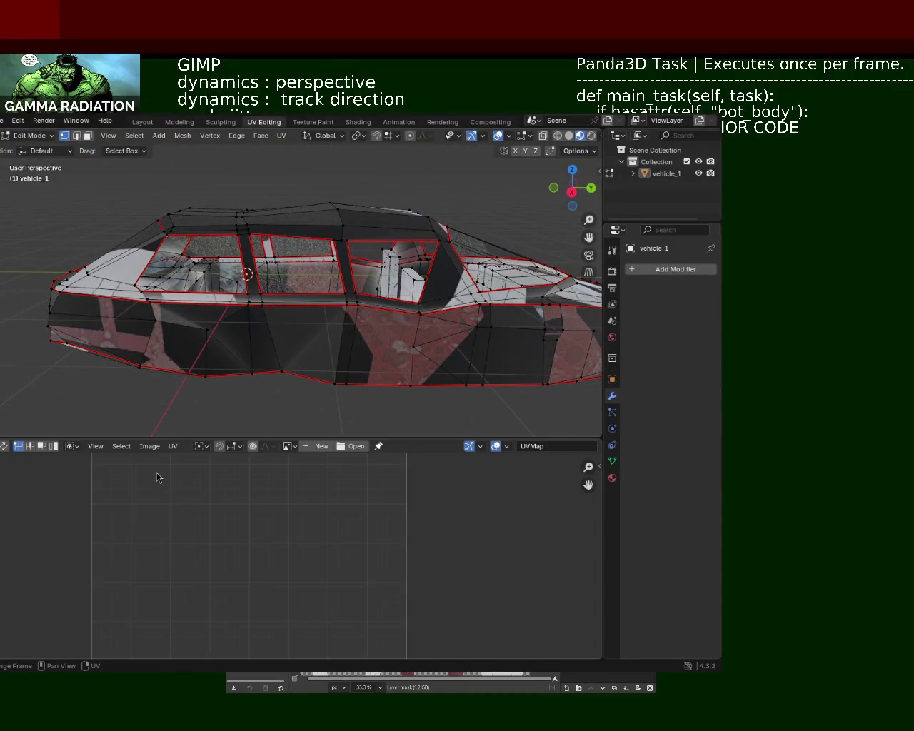
pyautogui.press('a')
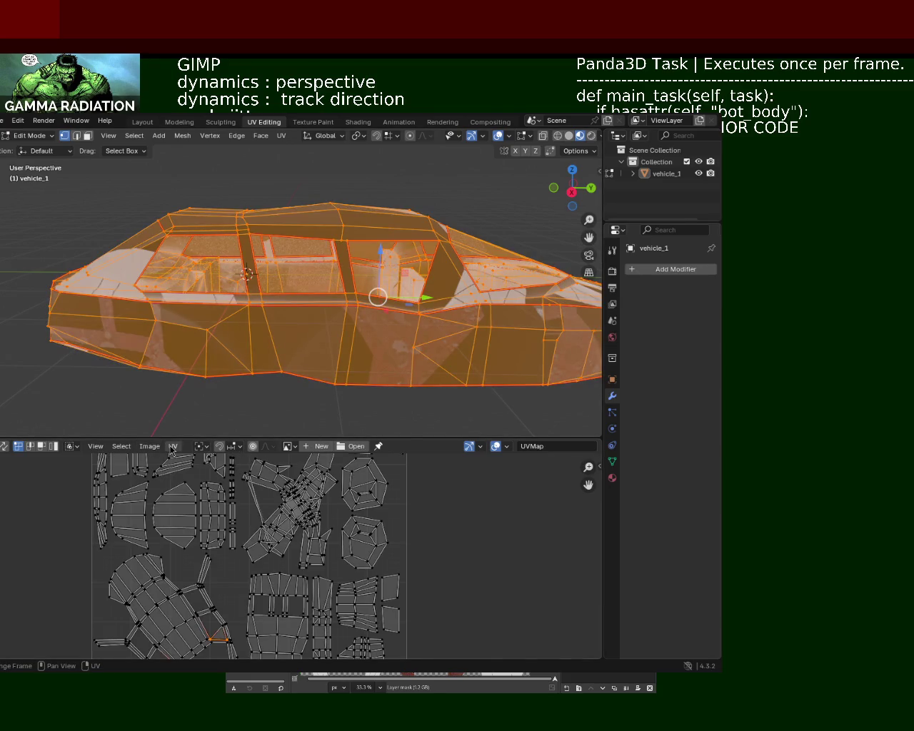
pyautogui.scroll(-3, 251, 577)
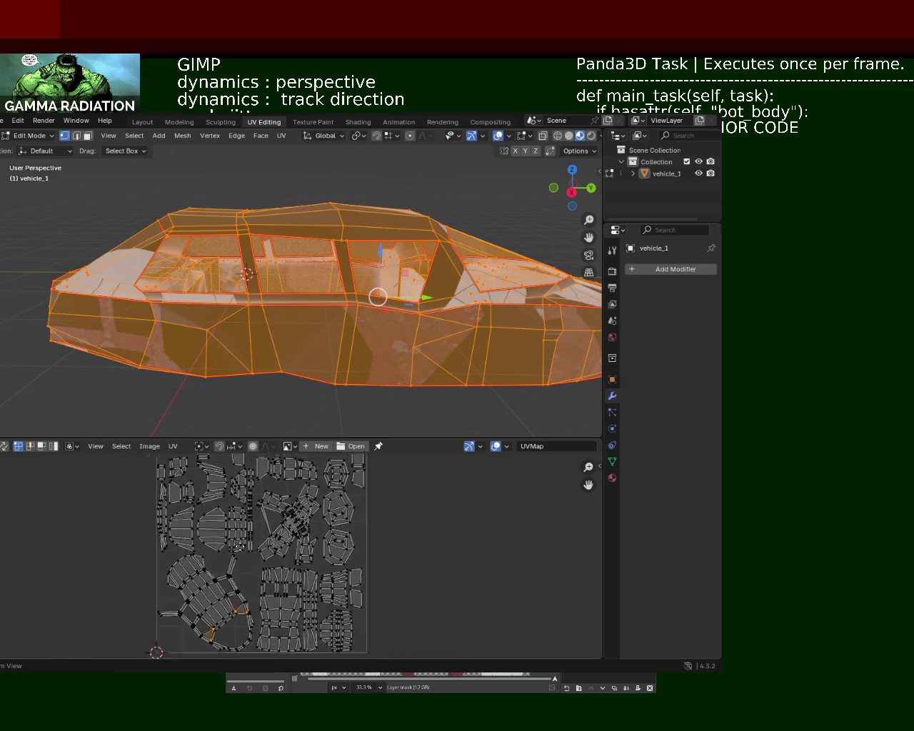
pyautogui.scroll(-3, 251, 578)
pyautogui.scroll(1, 255, 576)
pyautogui.scroll(2, 254, 576)
pyautogui.scroll(2, 250, 565)
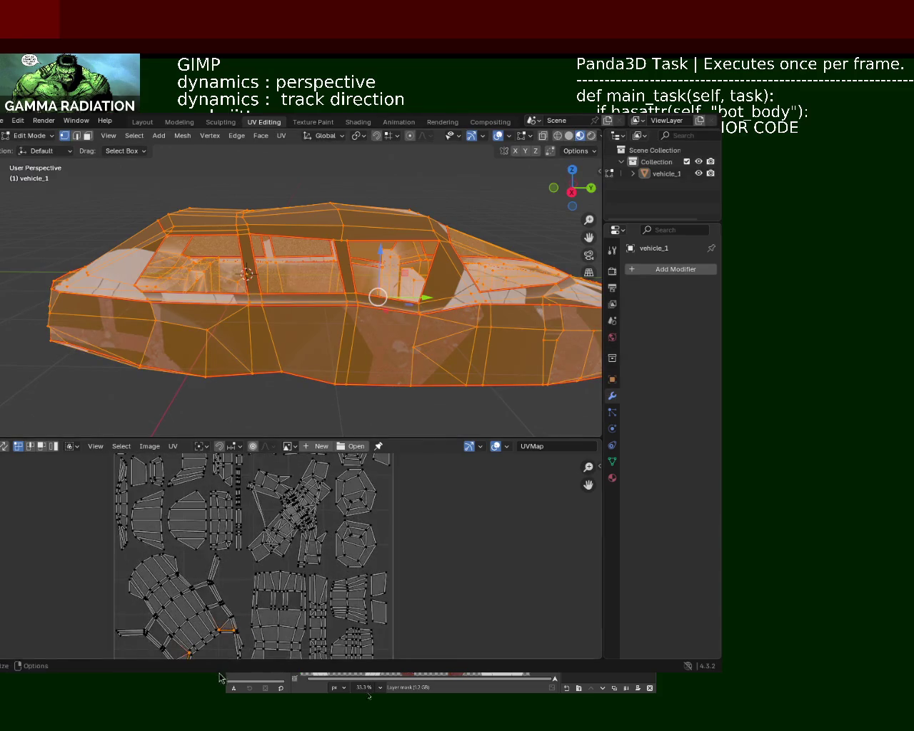
pyautogui.scroll(-2, 241, 539)
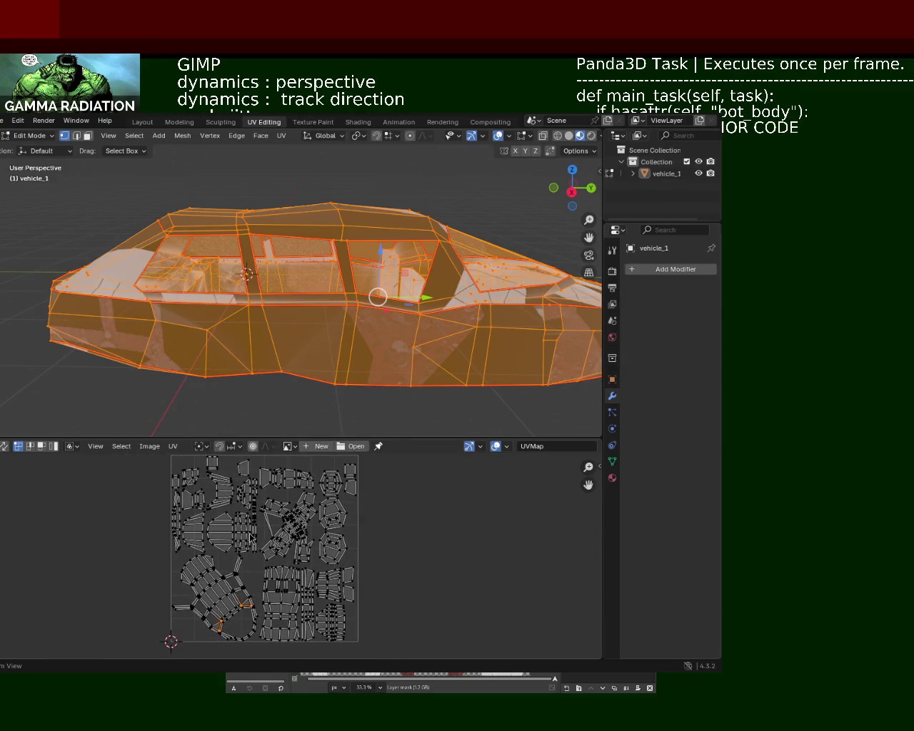
# Reselect the whole mesh and clear its red seams.
pyautogui.hotkey('alt', 'a')
pyautogui.moveTo(261, 318)
pyautogui.mouseDown(button='middle')
pyautogui.moveTo(334, 336)
pyautogui.moveTo(271, 333)
pyautogui.mouseUp(button='middle')
pyautogui.press('a')
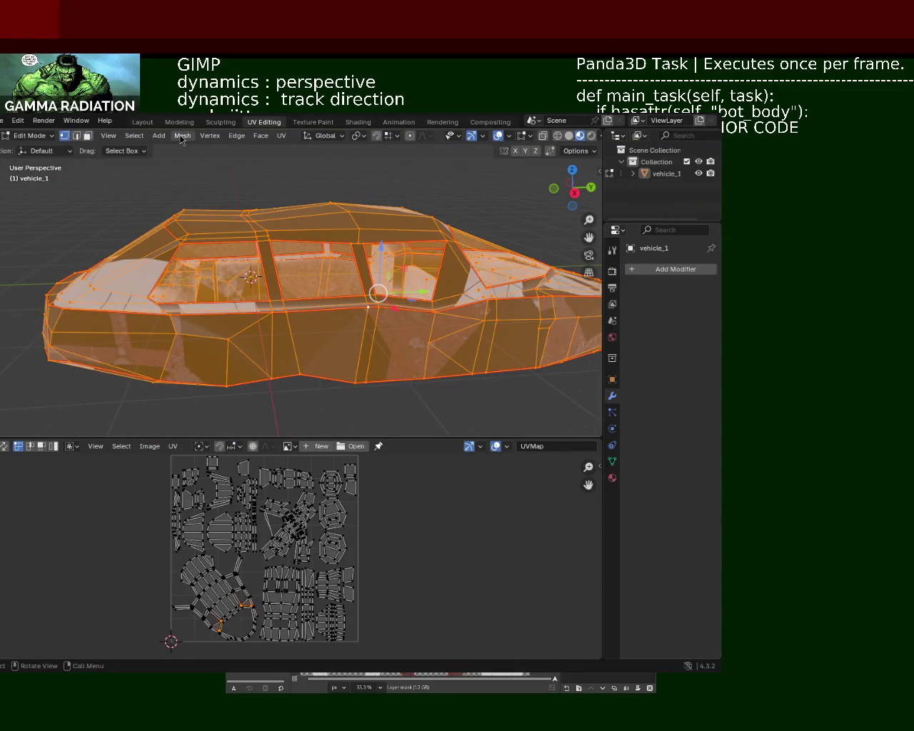
pyautogui.click(236, 135)
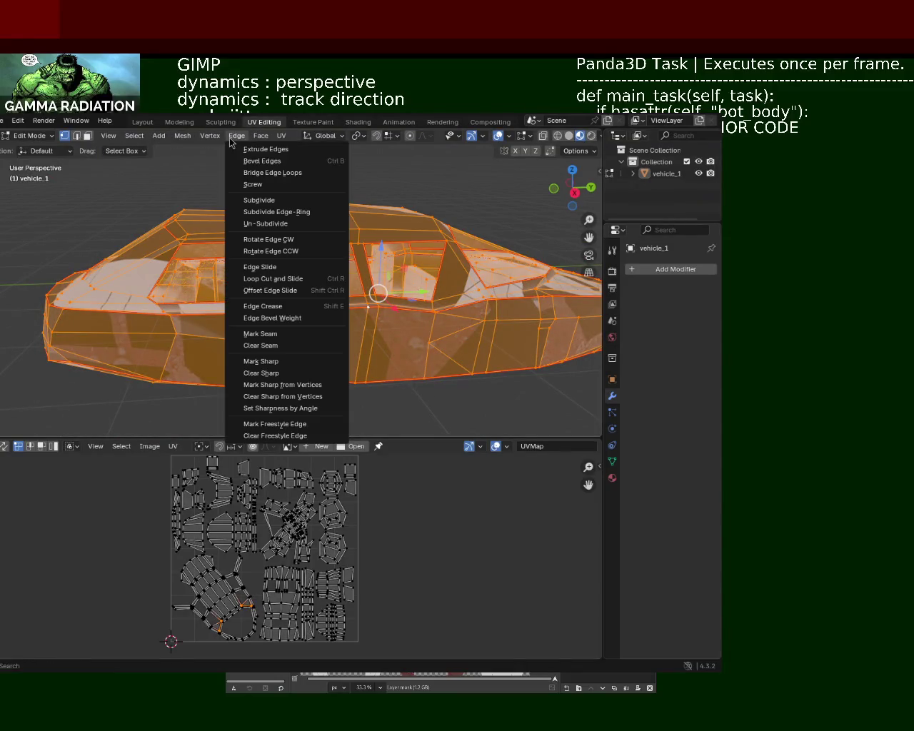
pyautogui.click(284, 345)
pyautogui.click(241, 385)
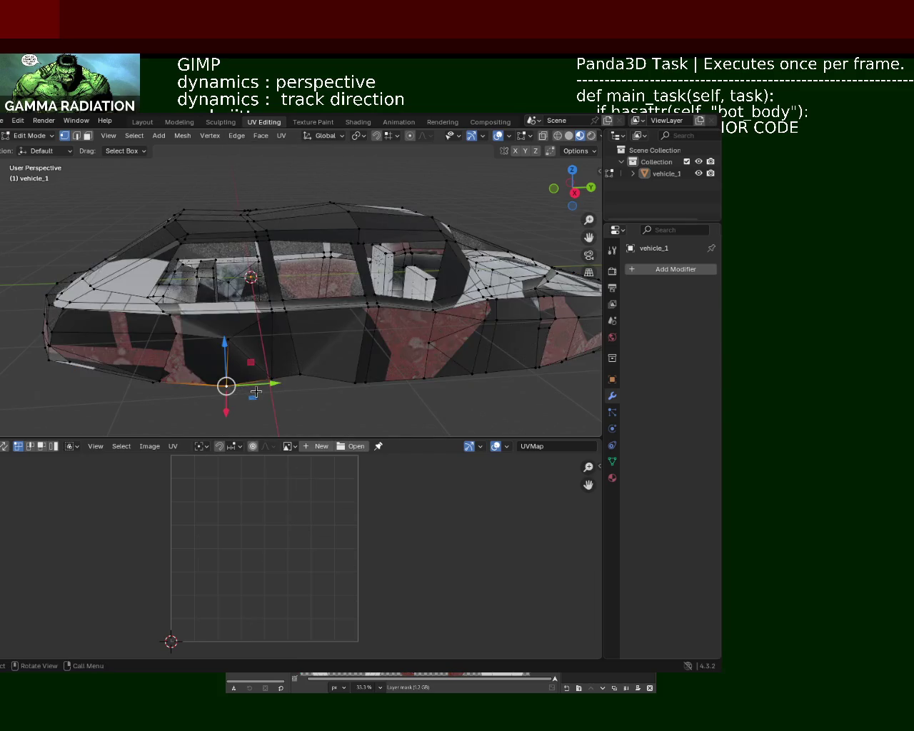
# Re-unwrap the whole car with Smart UV Project at a 66° angle limit, then reselect all.
pyautogui.press('a')
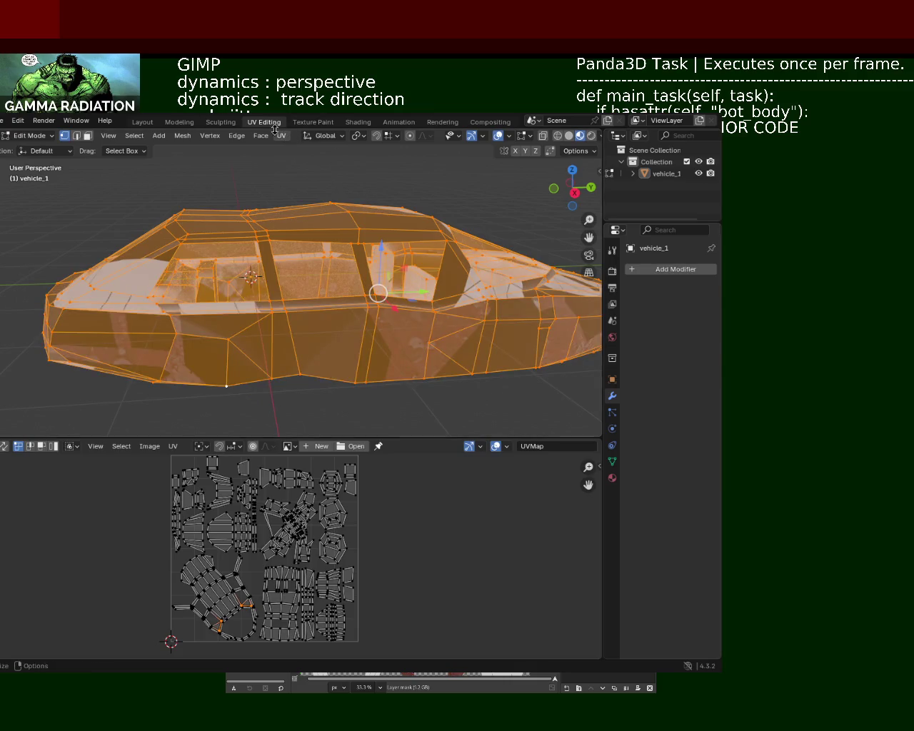
pyautogui.click(279, 135)
pyautogui.click(419, 187)
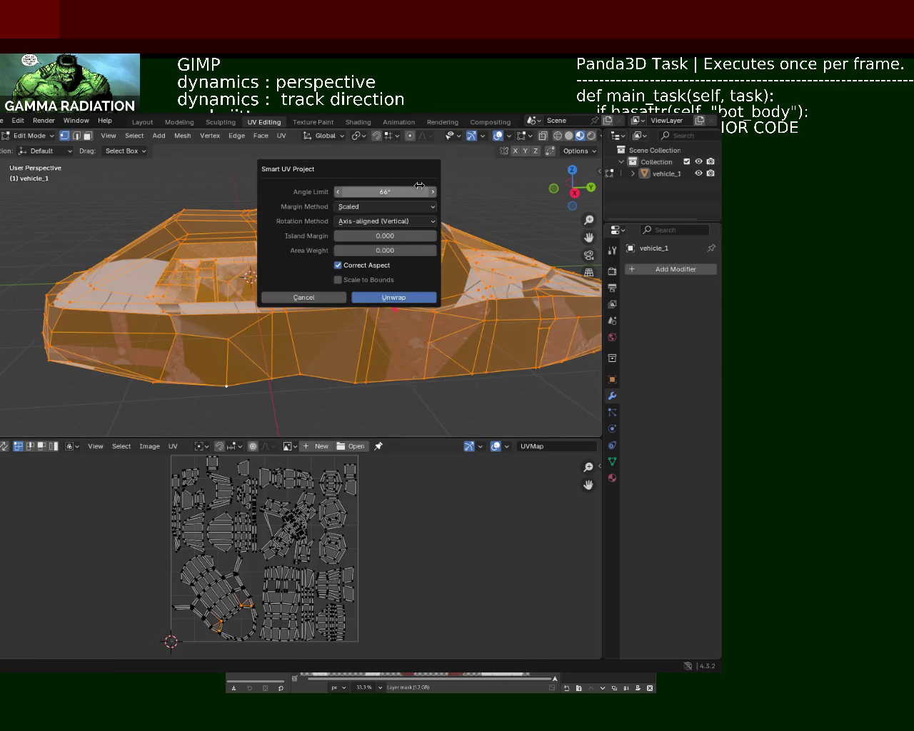
pyautogui.click(382, 299)
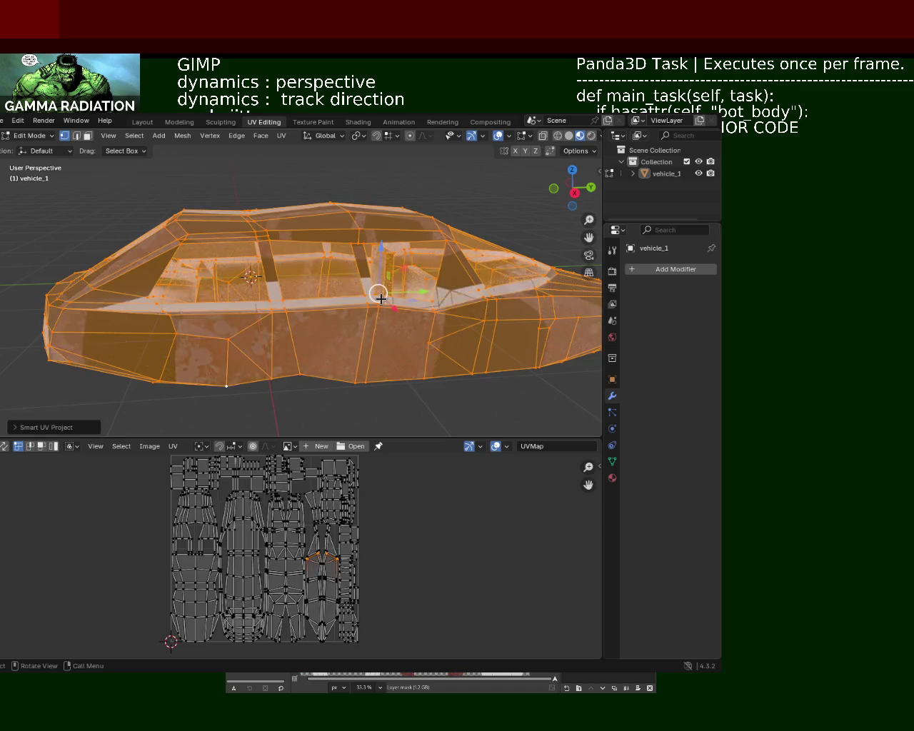
pyautogui.click(358, 398)
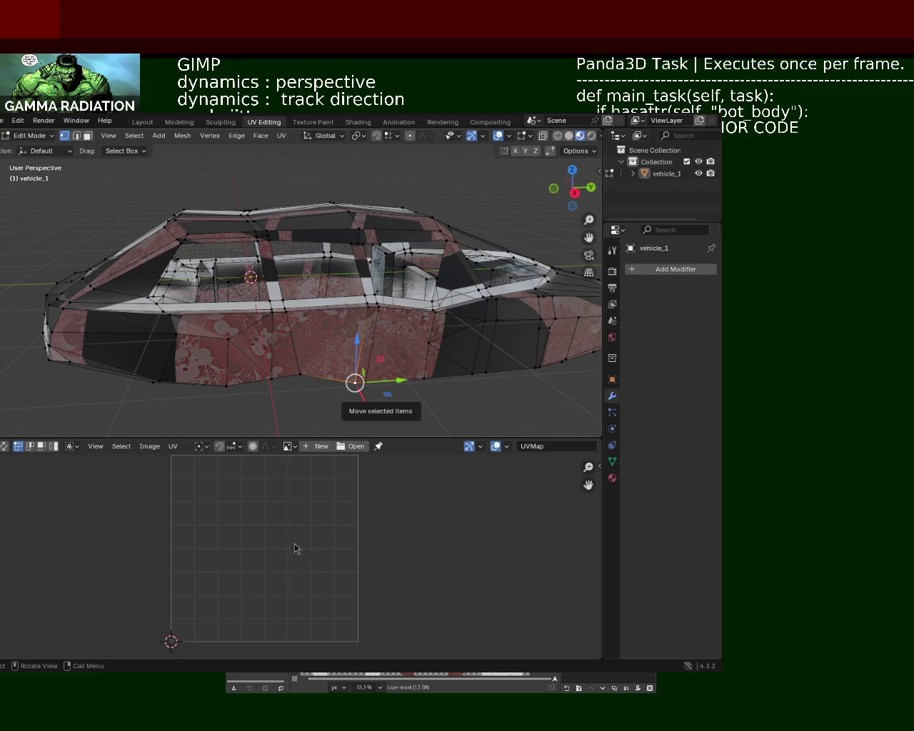
pyautogui.moveTo(357, 310)
pyautogui.mouseDown(button='middle')
pyautogui.moveTo(332, 402)
pyautogui.moveTo(256, 317)
pyautogui.moveTo(346, 293)
pyautogui.mouseUp(button='middle')
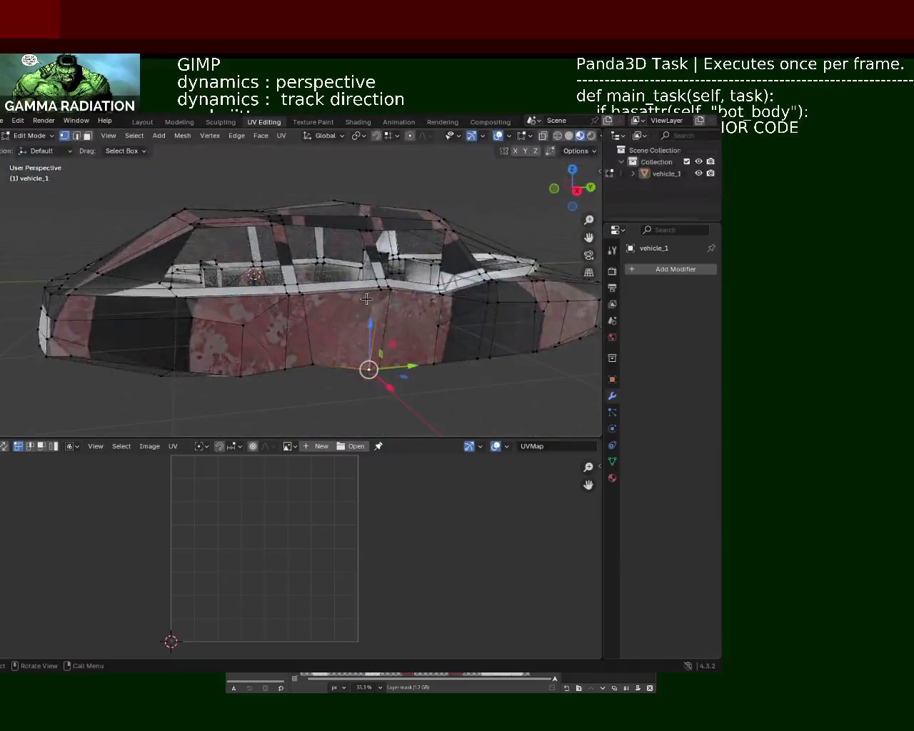
pyautogui.press('a')
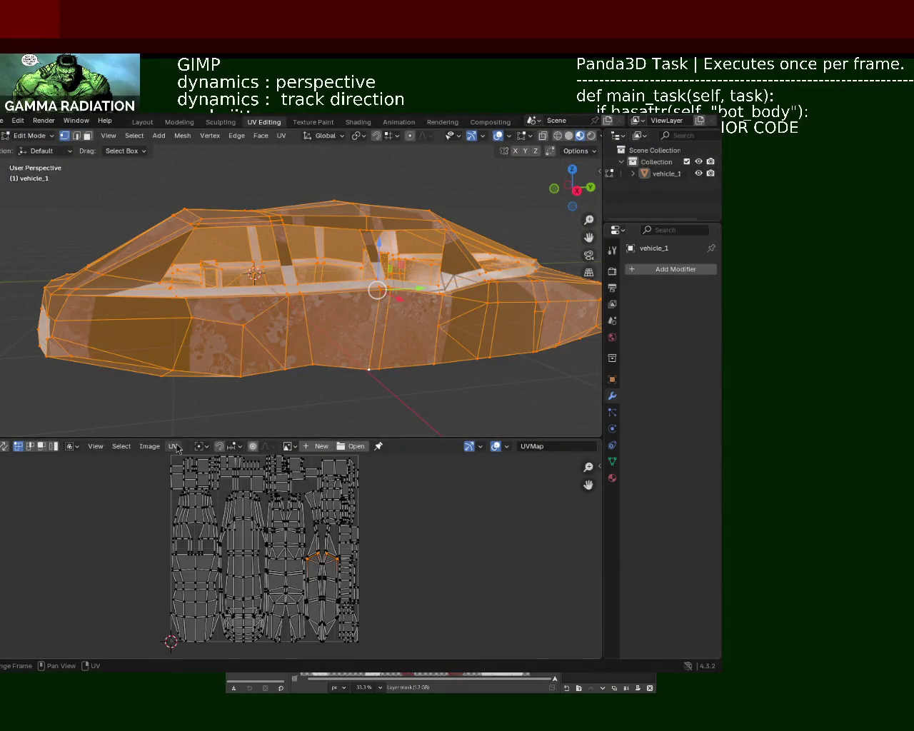
pyautogui.click(172, 448)
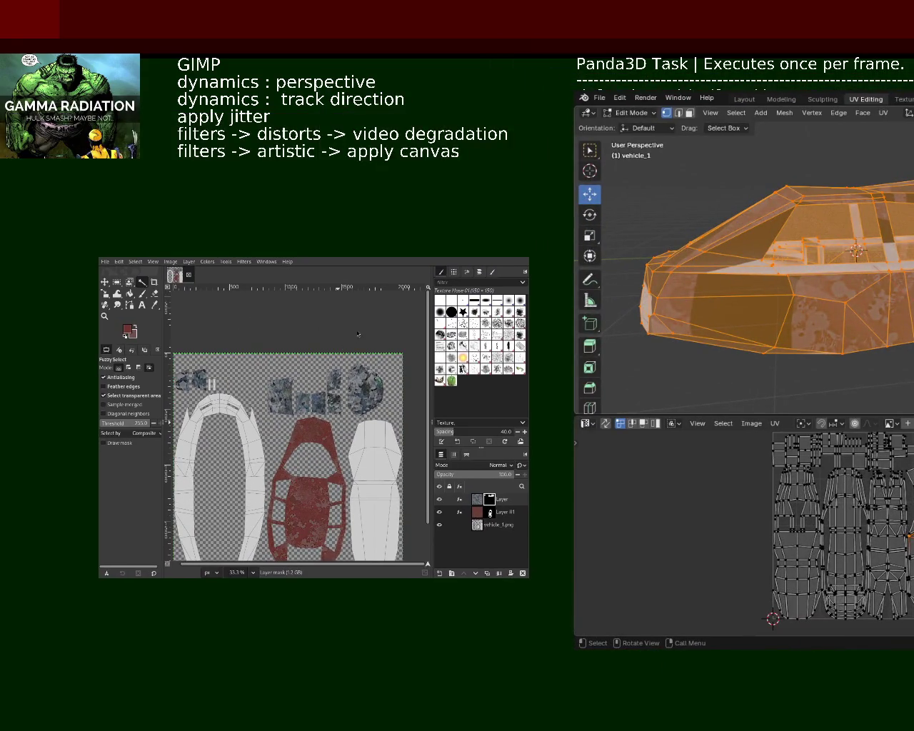
# Delete the old vehicle_1.png UV layer in GIMP's Layers panel.
pyautogui.click(483, 530)
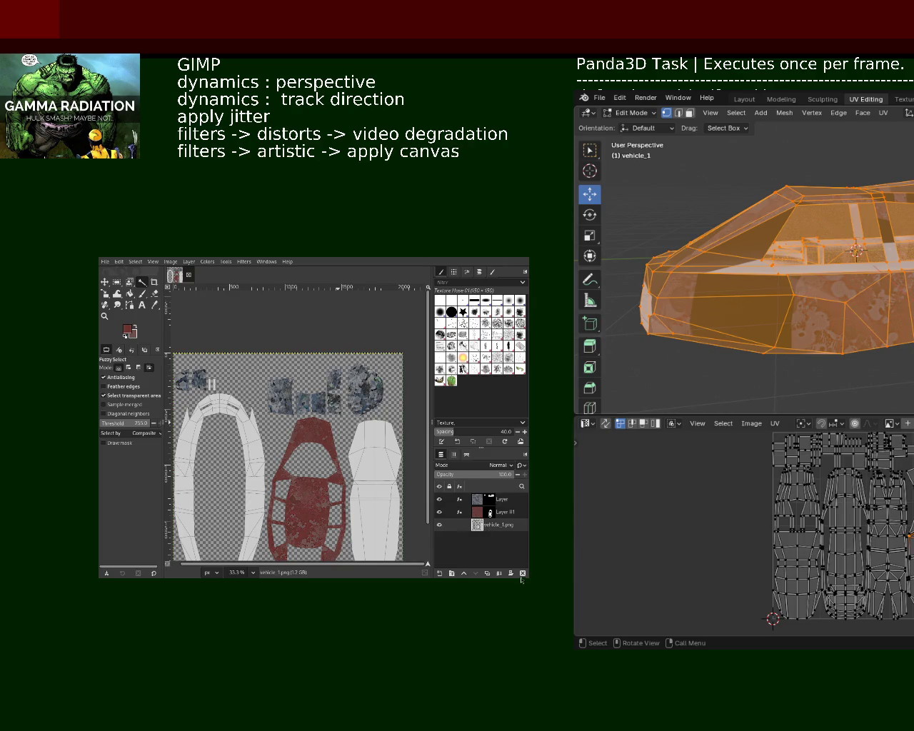
pyautogui.click(523, 575)
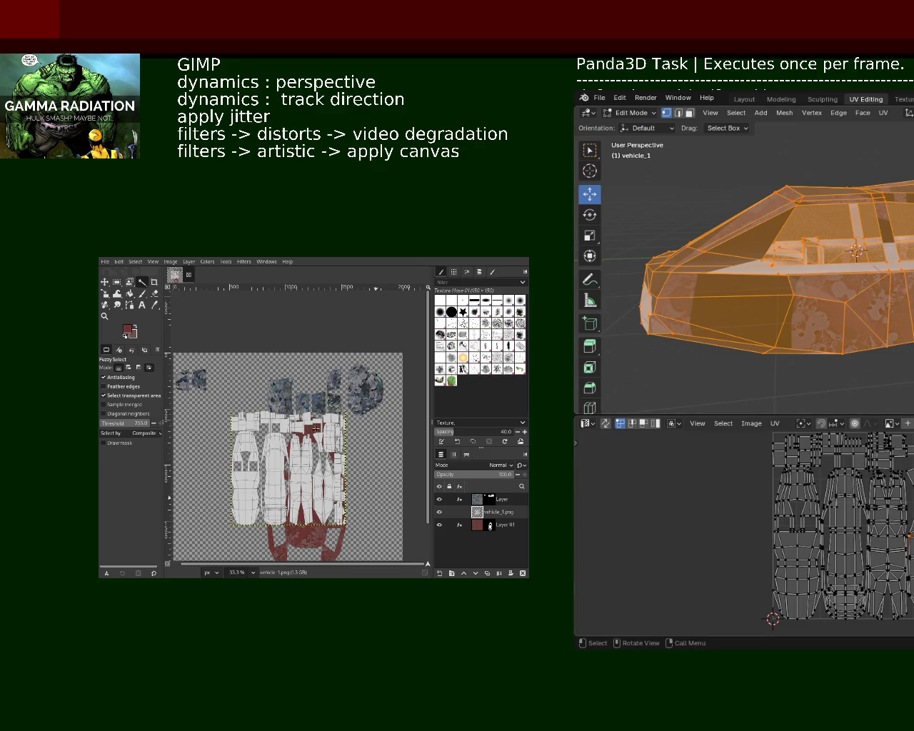
# Export the UV layout from Blender and delete the undersized vehicle_1.png layer in GIMP.
pyautogui.click(775, 423)
pyautogui.click(522, 573)
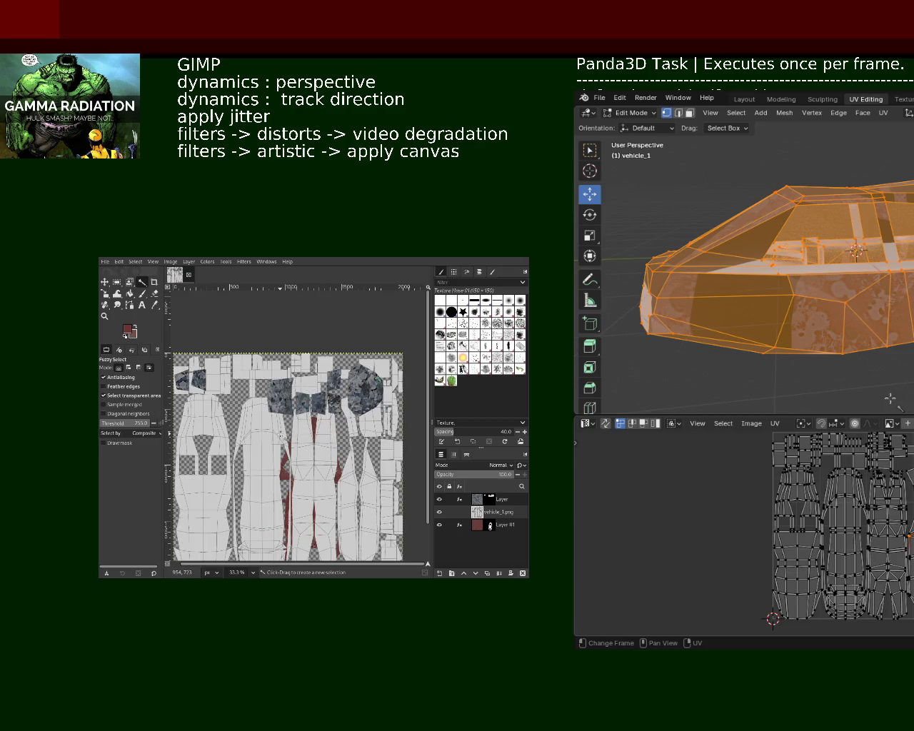
# Move Layer #1 above the UV layout and hide the top texture layer.
pyautogui.moveTo(500, 513)
pyautogui.moveTo(482, 526); pyautogui.dragTo(463, 514)
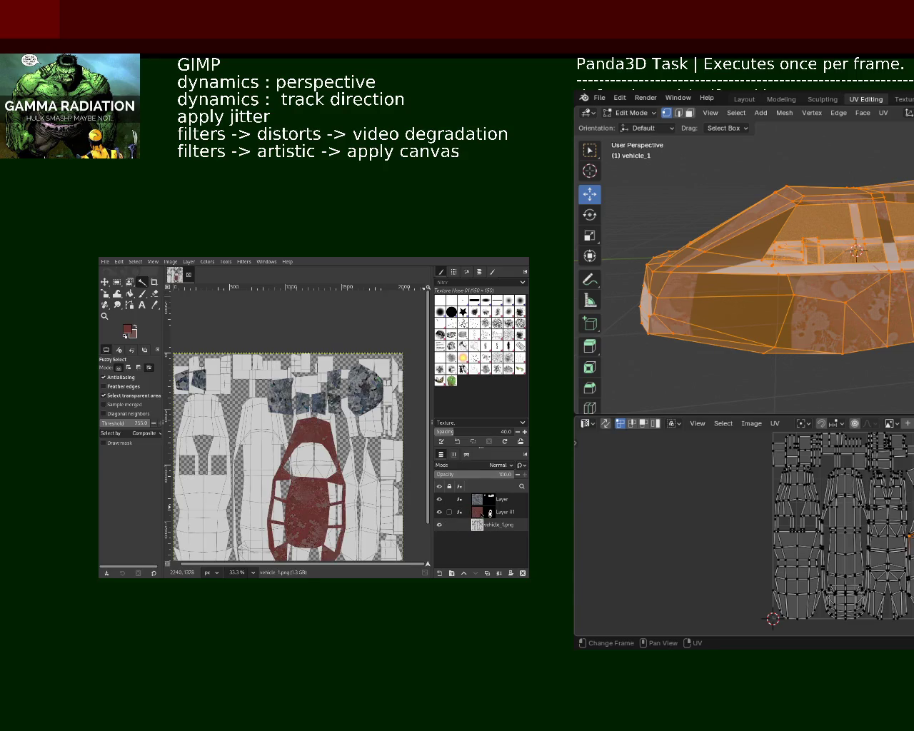
pyautogui.click(465, 513)
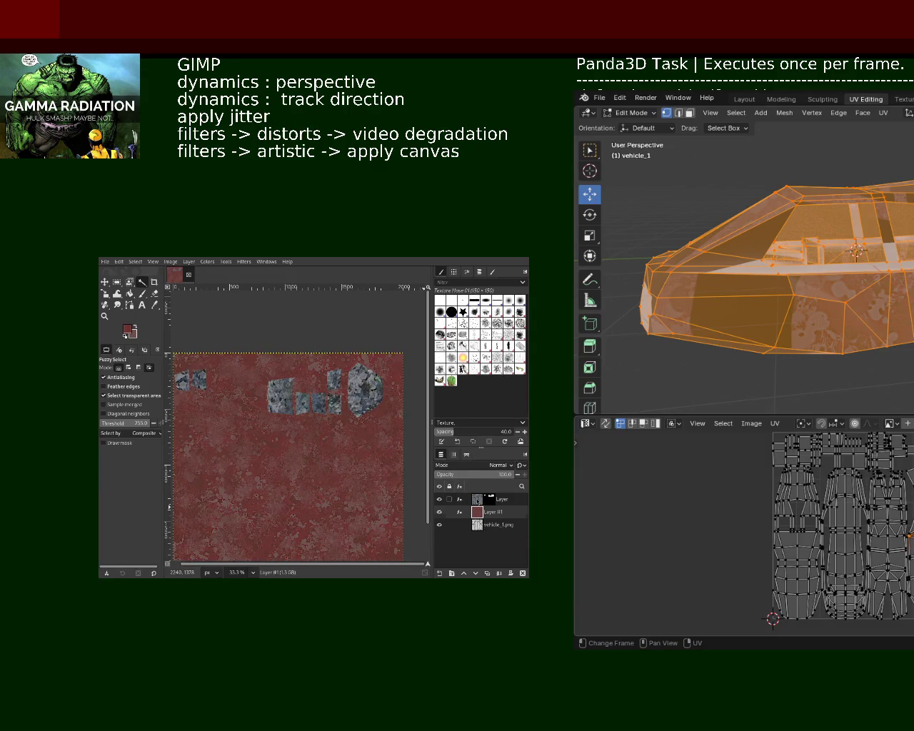
pyautogui.click(477, 500)
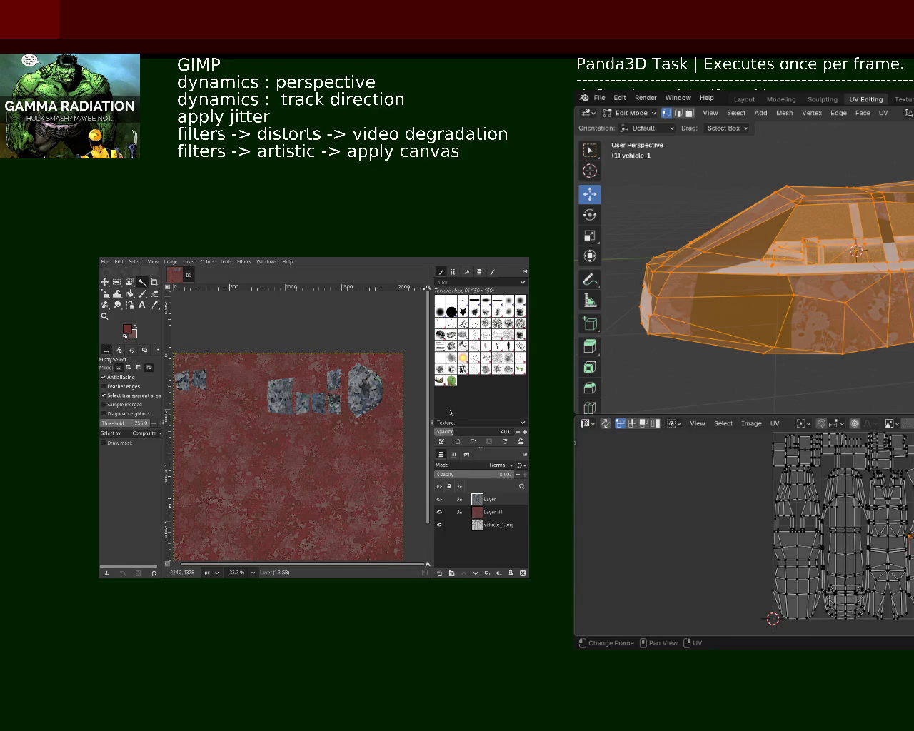
pyautogui.click(477, 527)
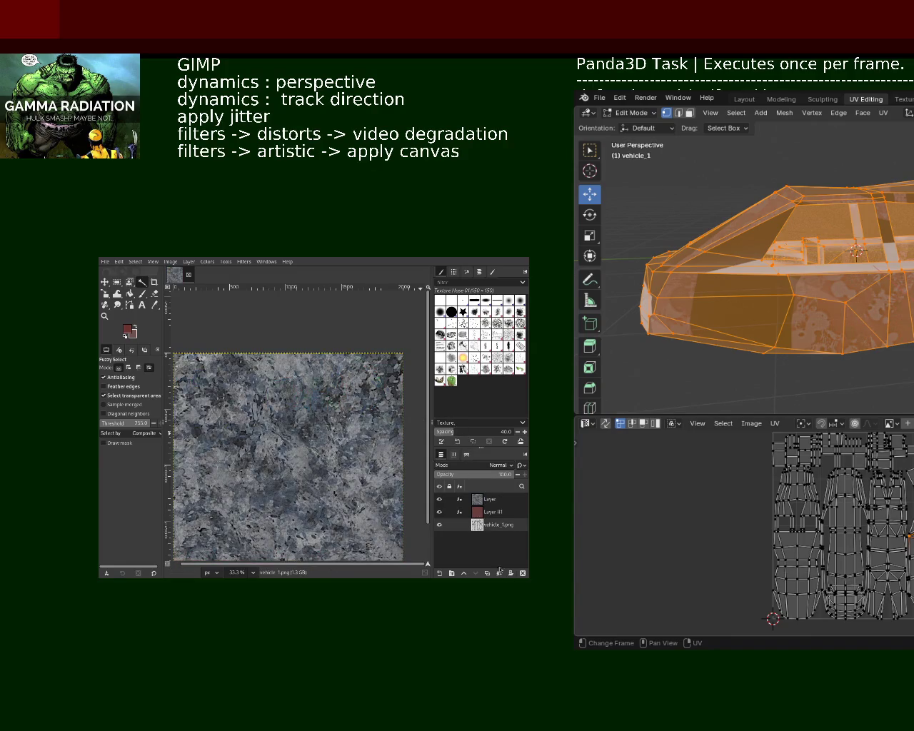
pyautogui.click(440, 500)
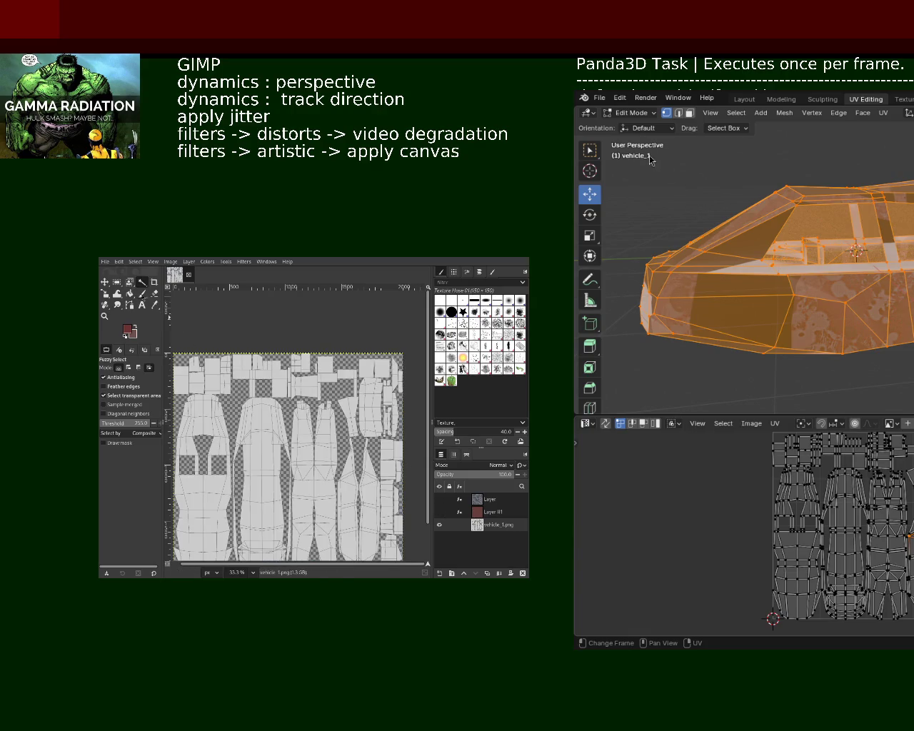
# Fuzzy-select the vehicle_1.png UV islands with the threshold raised to 140.4.
pyautogui.click(261, 480)
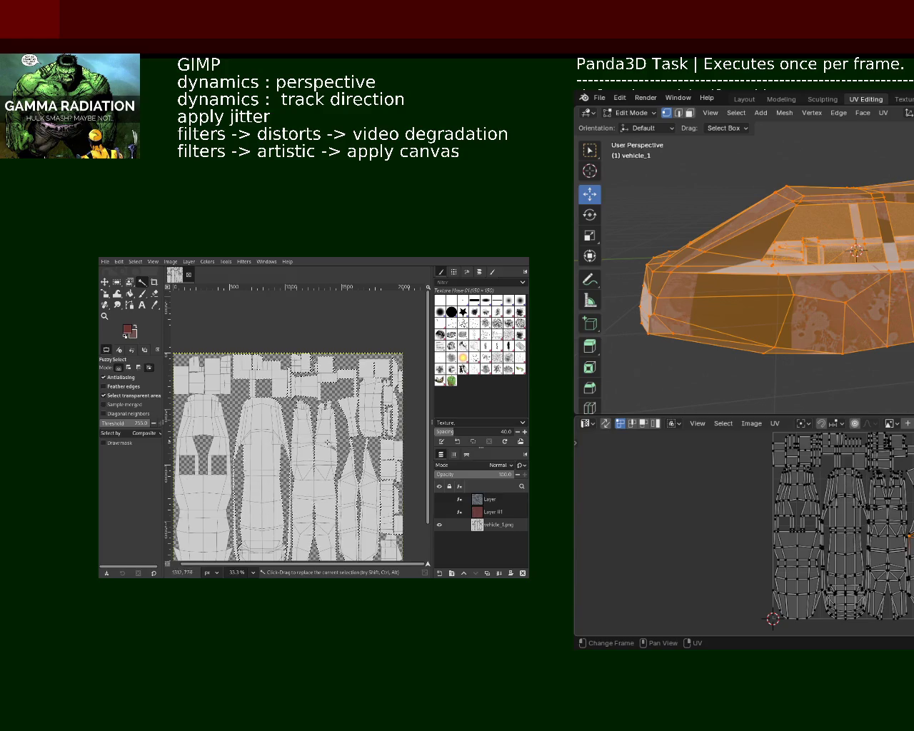
pyautogui.click(278, 328)
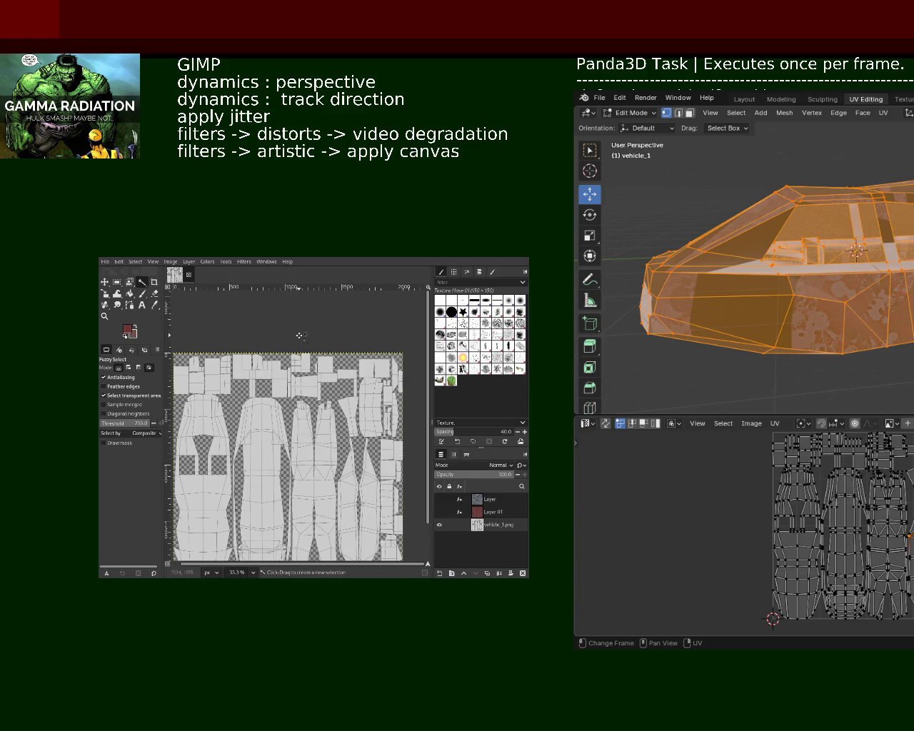
pyautogui.click(277, 483)
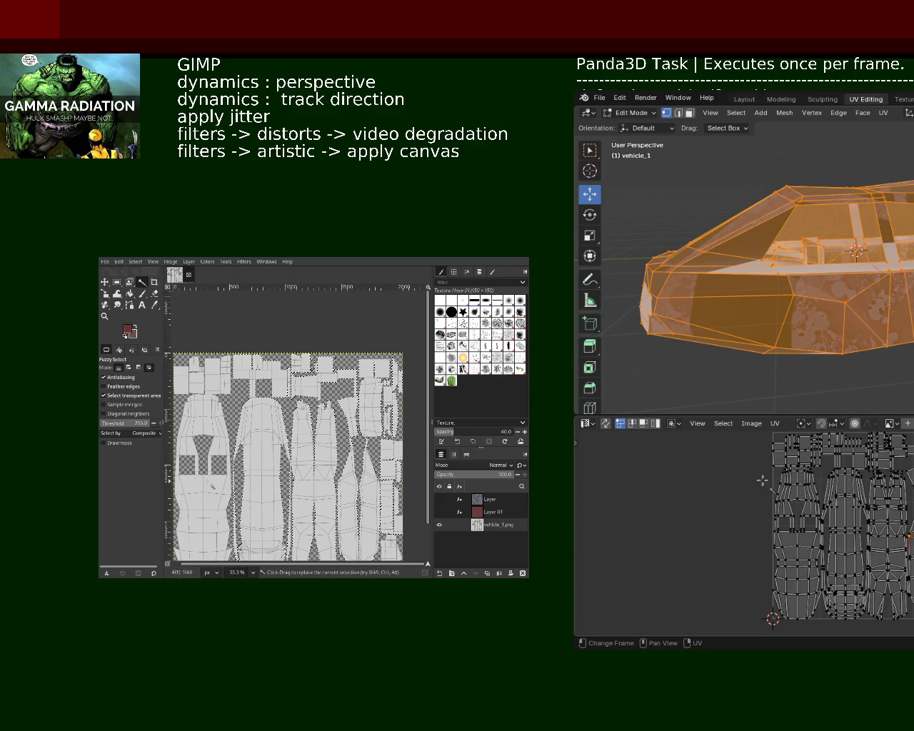
pyautogui.moveTo(276, 483); pyautogui.dragTo(265, 477)
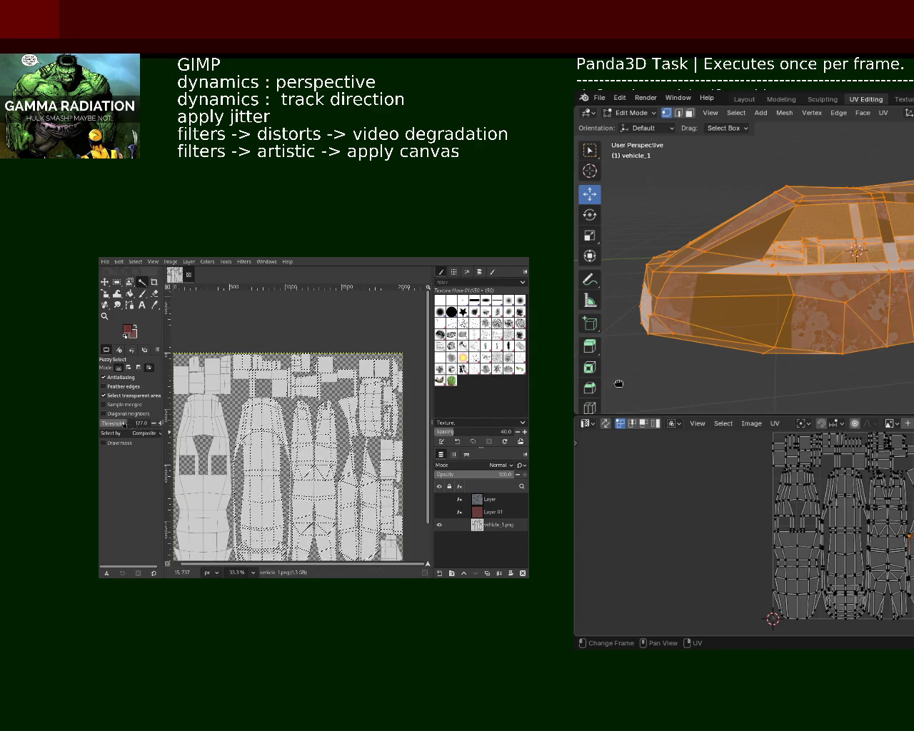
pyautogui.moveTo(264, 474); pyautogui.dragTo(262, 464)
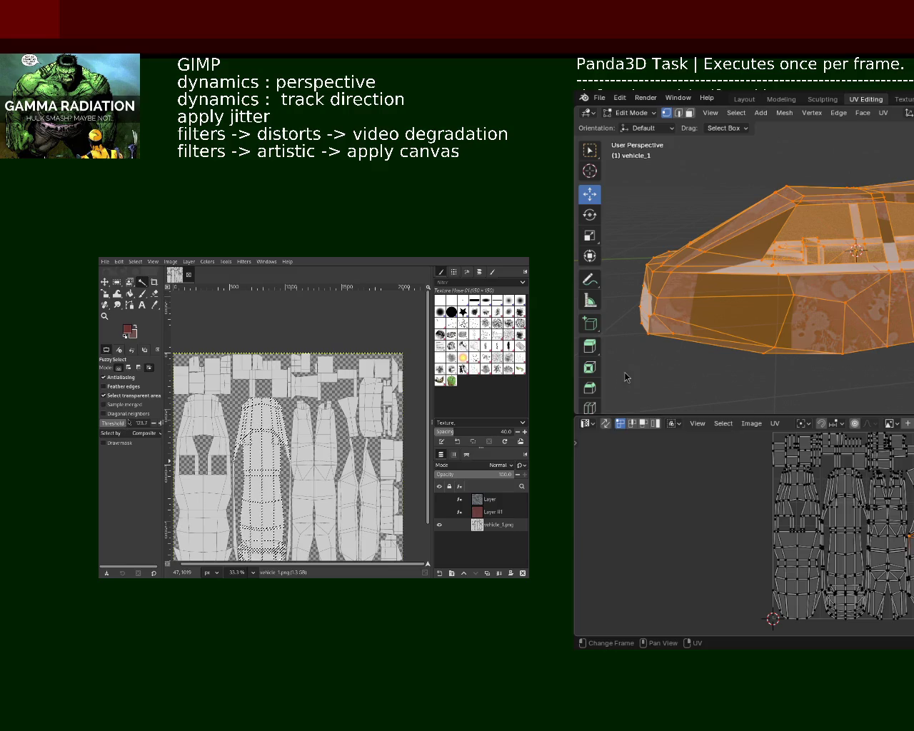
pyautogui.moveTo(125, 424); pyautogui.dragTo(183, 452)
pyautogui.click(262, 483)
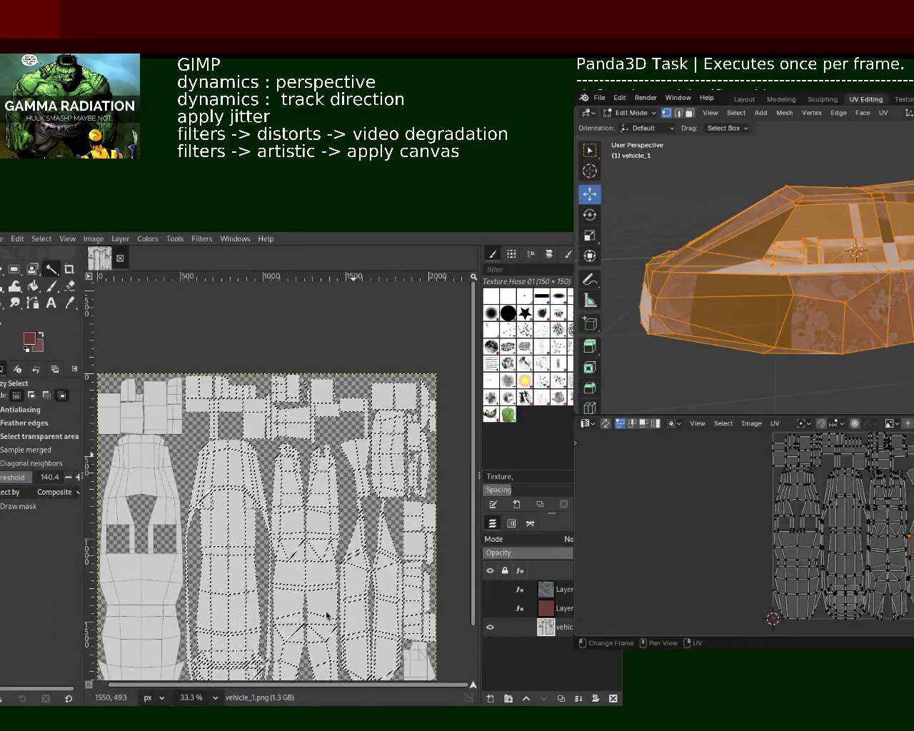
# Unwrap the vehicle mesh's UVs again, then deselect all and orbit toward the roof.
pyautogui.click(884, 113)
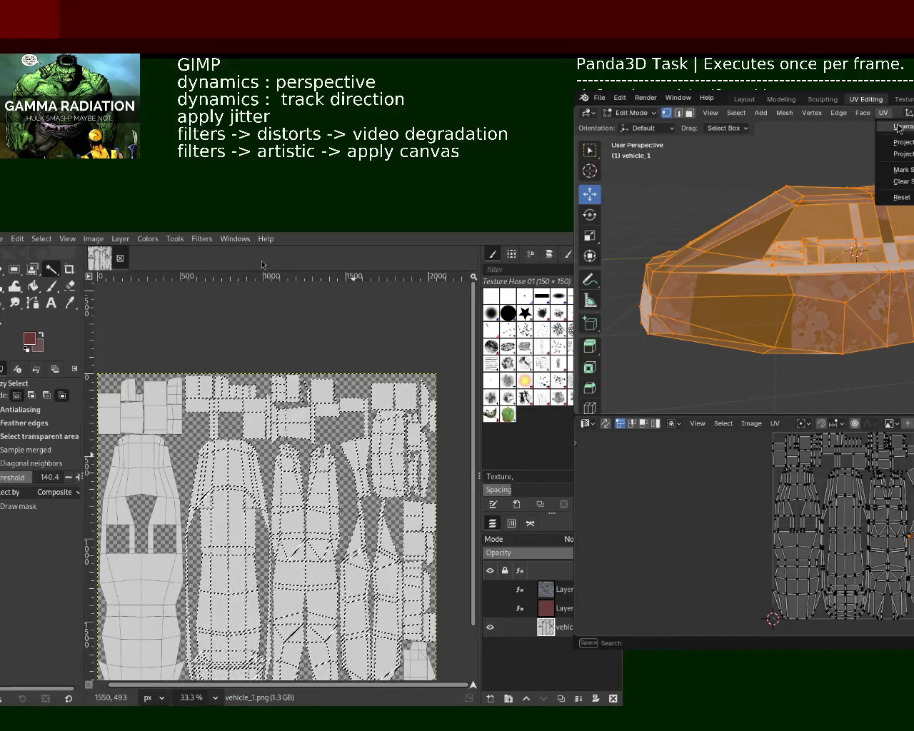
pyautogui.click(903, 127)
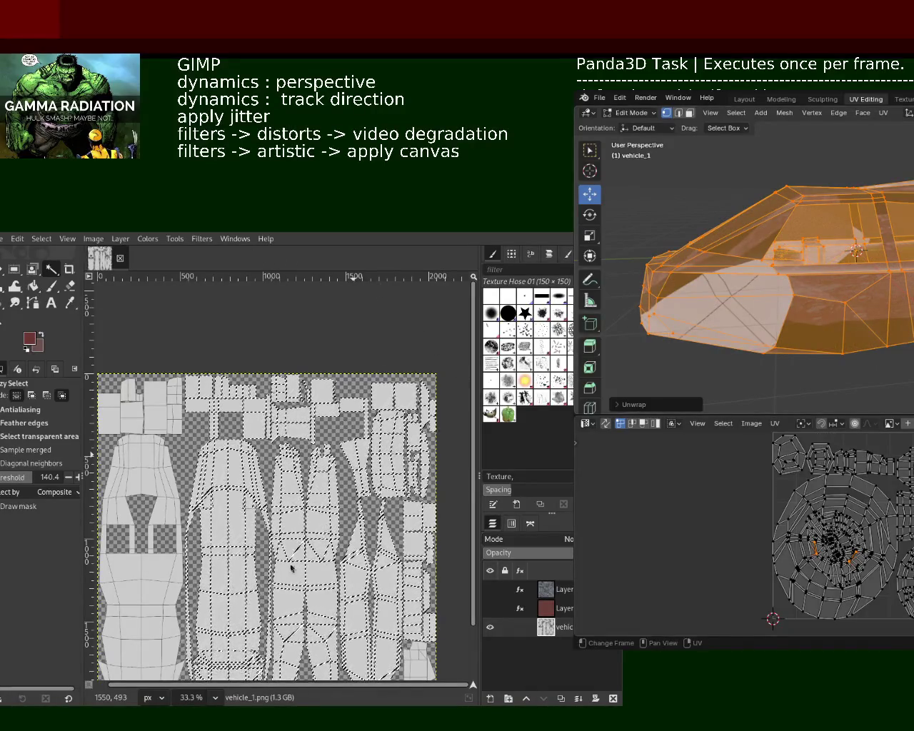
pyautogui.moveTo(786, 286); pyautogui.dragTo(743, 286, button='middle')
pyautogui.hotkey('alt', 'a')
pyautogui.moveTo(843, 286)
pyautogui.mouseDown(button='middle')
pyautogui.moveTo(890, 261)
pyautogui.moveTo(835, 208)
pyautogui.mouseUp(button='middle')
pyautogui.keyDown('shift'); pyautogui.click(425, 429); pyautogui.keyUp('shift')
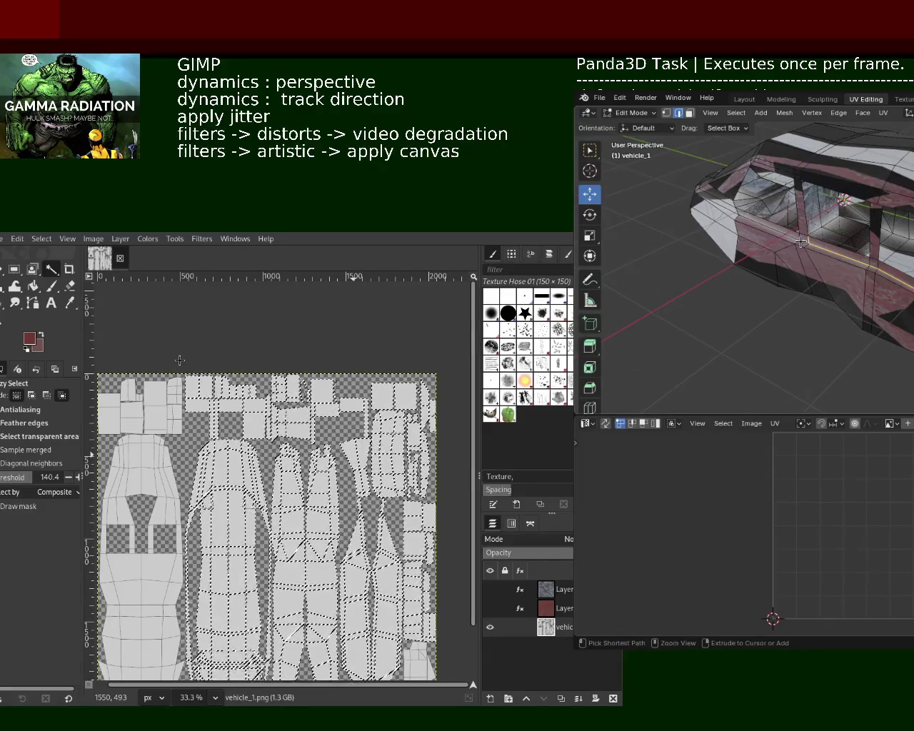
# Orbit around the car to bring its side edge loop into view.
pyautogui.moveTo(724, 221)
pyautogui.mouseDown(button='middle')
pyautogui.moveTo(852, 246)
pyautogui.moveTo(913, 242)
pyautogui.mouseUp(button='middle')
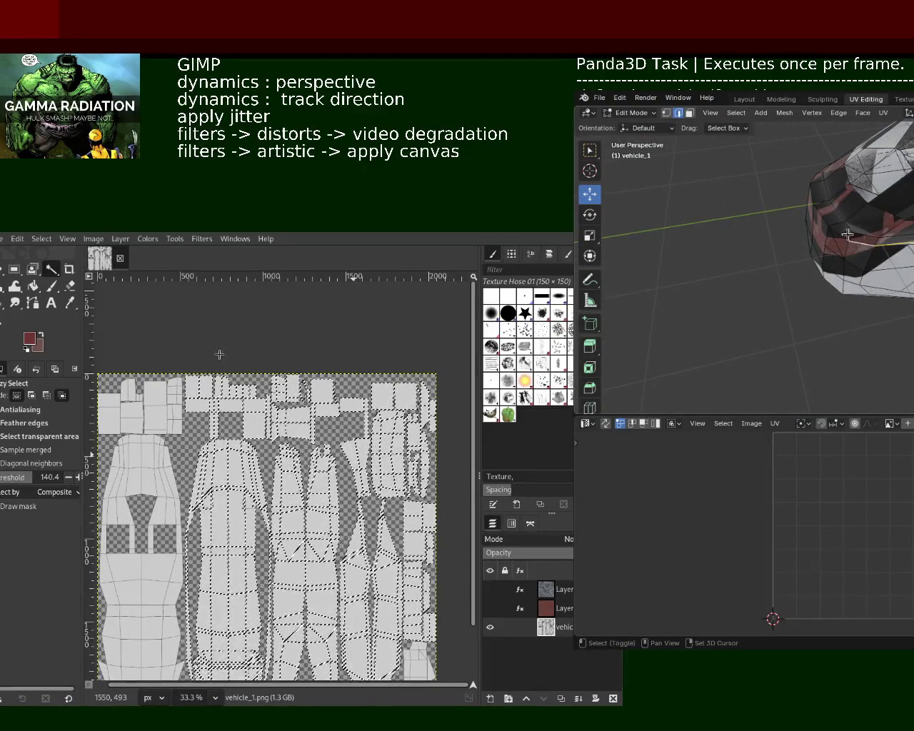
pyautogui.moveTo(827, 217)
pyautogui.mouseDown(button='middle')
pyautogui.moveTo(913, 207)
pyautogui.moveTo(896, 209)
pyautogui.mouseUp(button='middle')
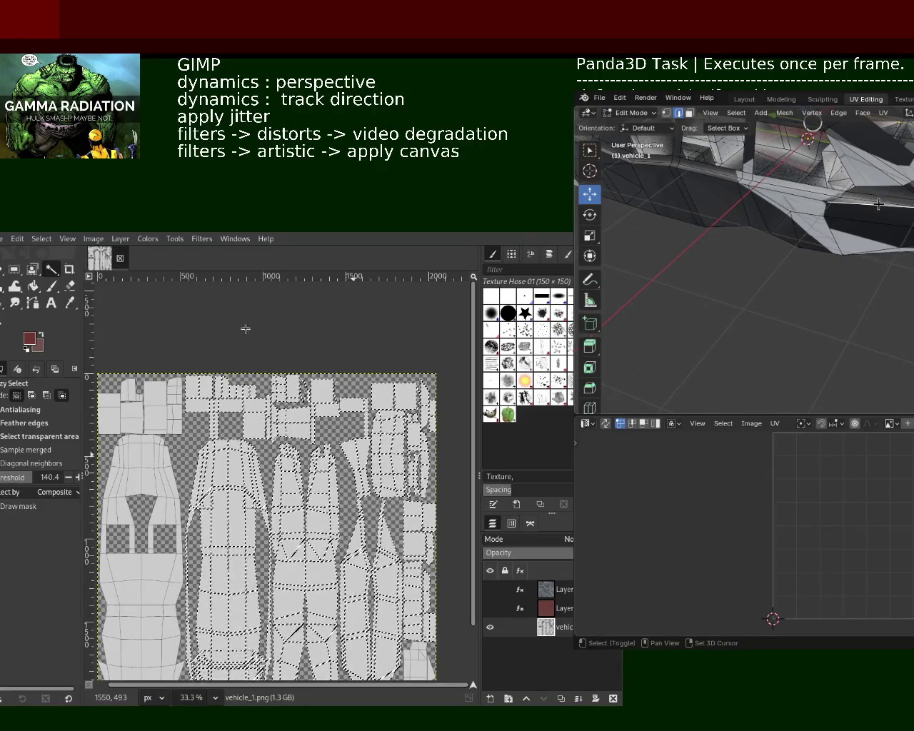
pyautogui.moveTo(897, 209); pyautogui.dragTo(913, 193, button='middle')
pyautogui.click(839, 113)
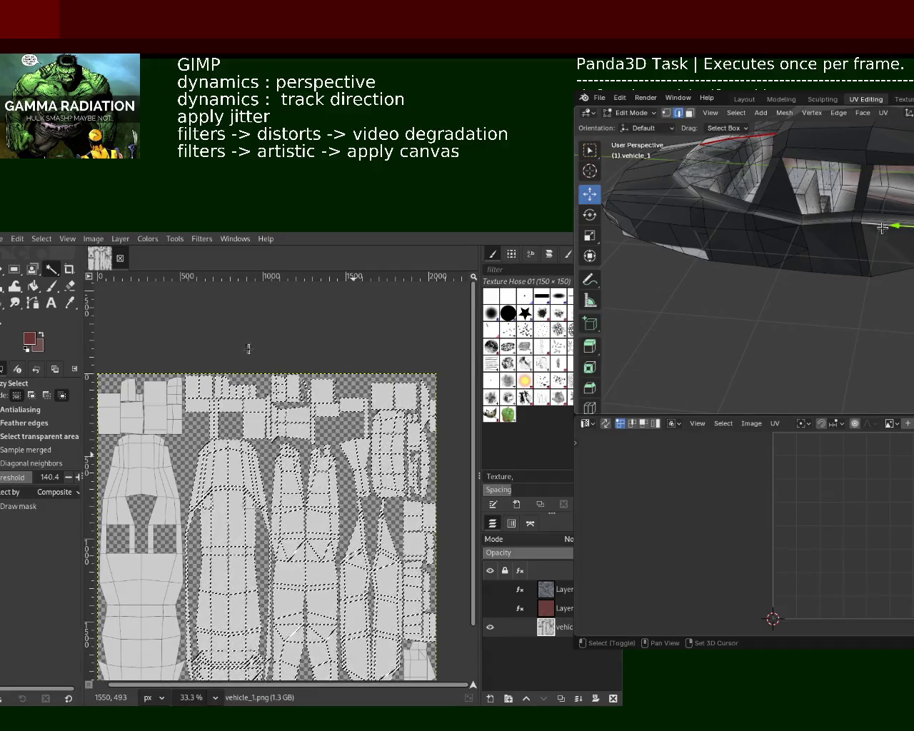
pyautogui.moveTo(837, 223); pyautogui.dragTo(758, 271, button='middle')
pyautogui.moveTo(348, 369); pyautogui.dragTo(287, 363, button='middle')
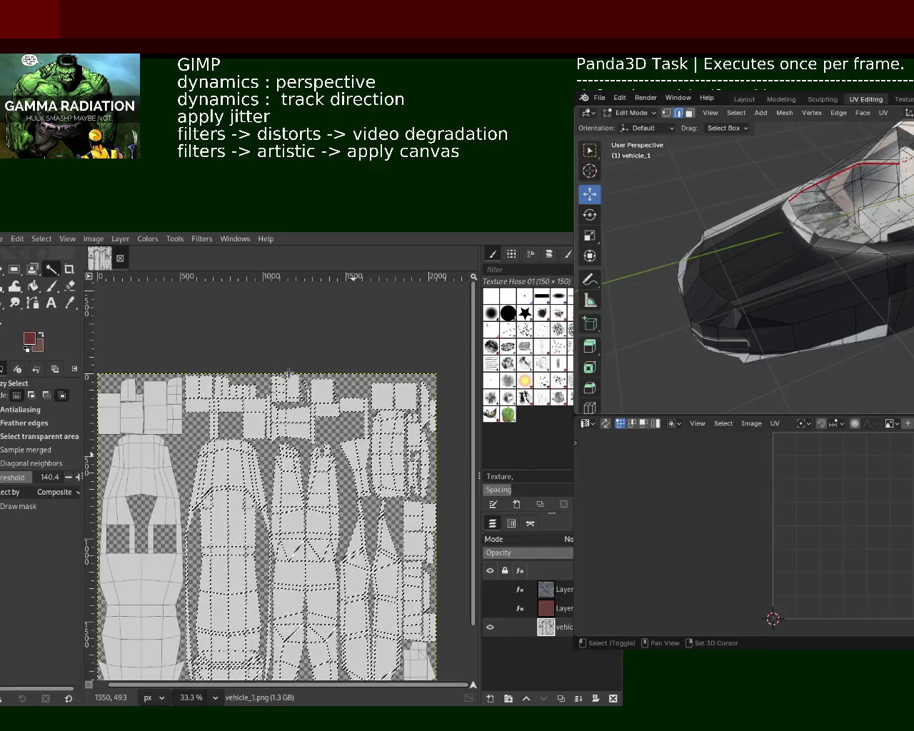
pyautogui.moveTo(312, 375); pyautogui.dragTo(336, 461, button='middle')
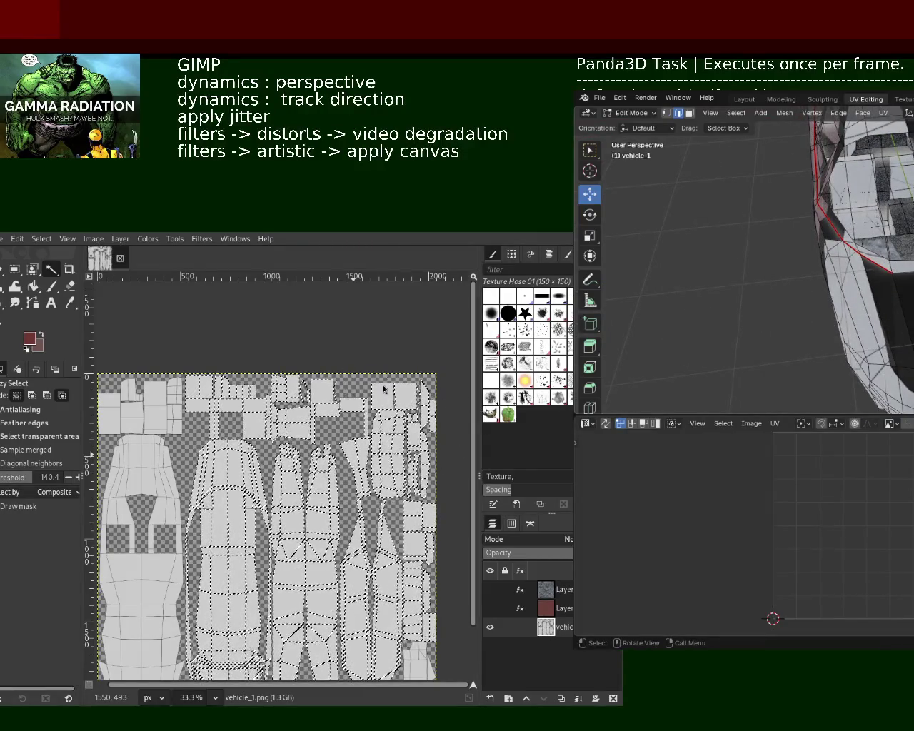
pyautogui.moveTo(821, 300)
pyautogui.mouseDown(button='middle')
pyautogui.moveTo(871, 283)
pyautogui.moveTo(789, 222)
pyautogui.moveTo(792, 272)
pyautogui.mouseUp(button='middle')
# Select four edges along the car's side and mark them as a seam.
pyautogui.keyDown('shift'); pyautogui.click(866, 280); pyautogui.keyUp('shift')
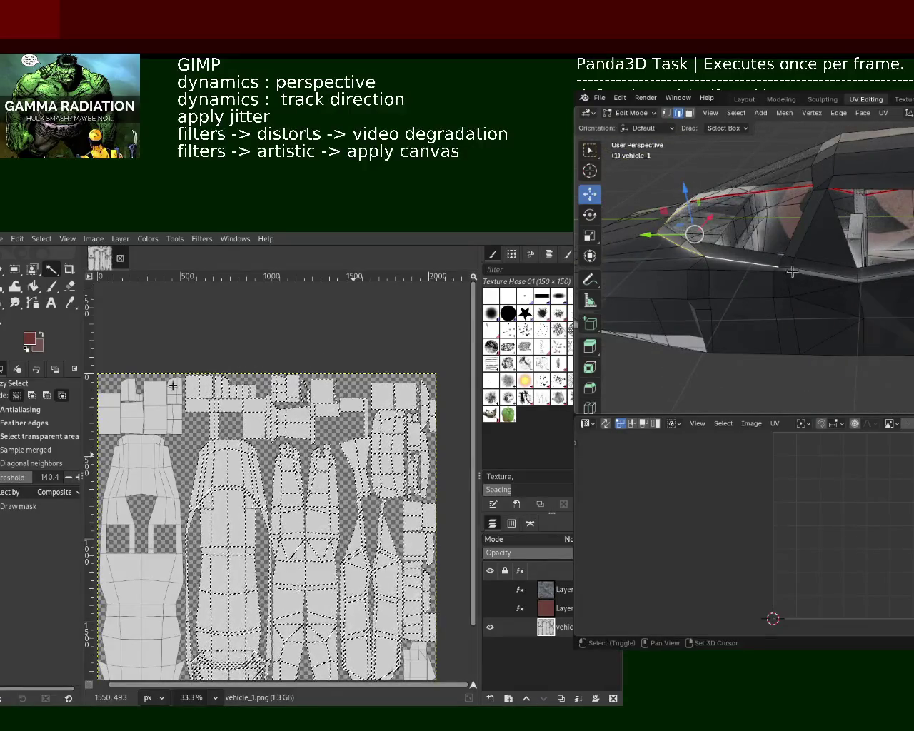
pyautogui.keyDown('shift'); pyautogui.click(784, 270); pyautogui.keyUp('shift')
pyautogui.keyDown('shift'); pyautogui.click(811, 271); pyautogui.keyUp('shift')
pyautogui.keyDown('shift'); pyautogui.click(877, 277); pyautogui.keyUp('shift')
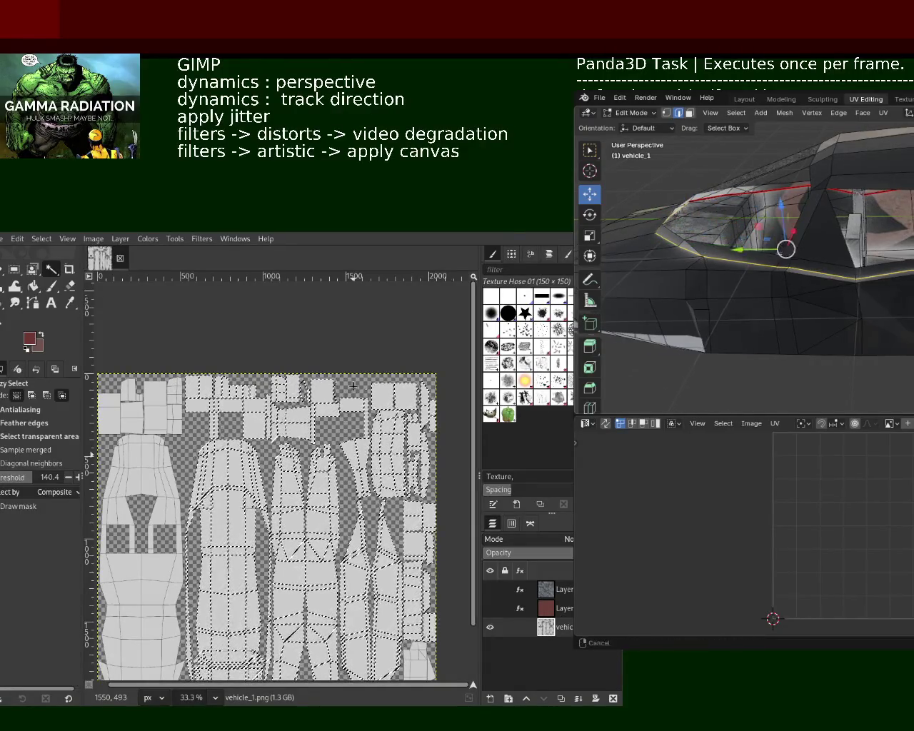
pyautogui.scroll(5, 853, 316)
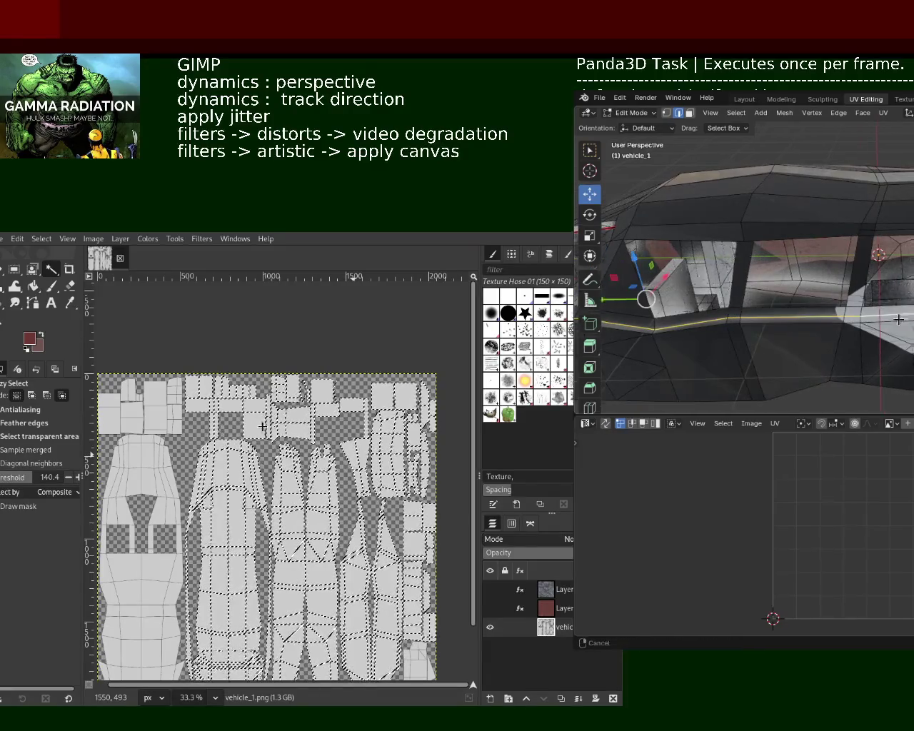
pyautogui.moveTo(852, 316); pyautogui.dragTo(814, 314, button='middle')
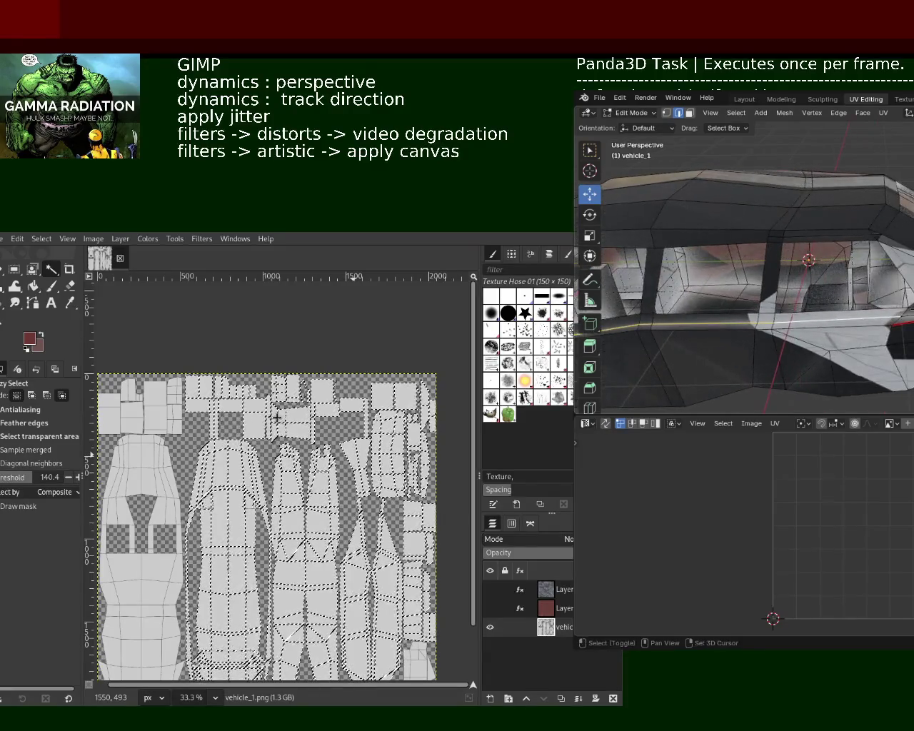
pyautogui.click(839, 113)
pyautogui.click(857, 307)
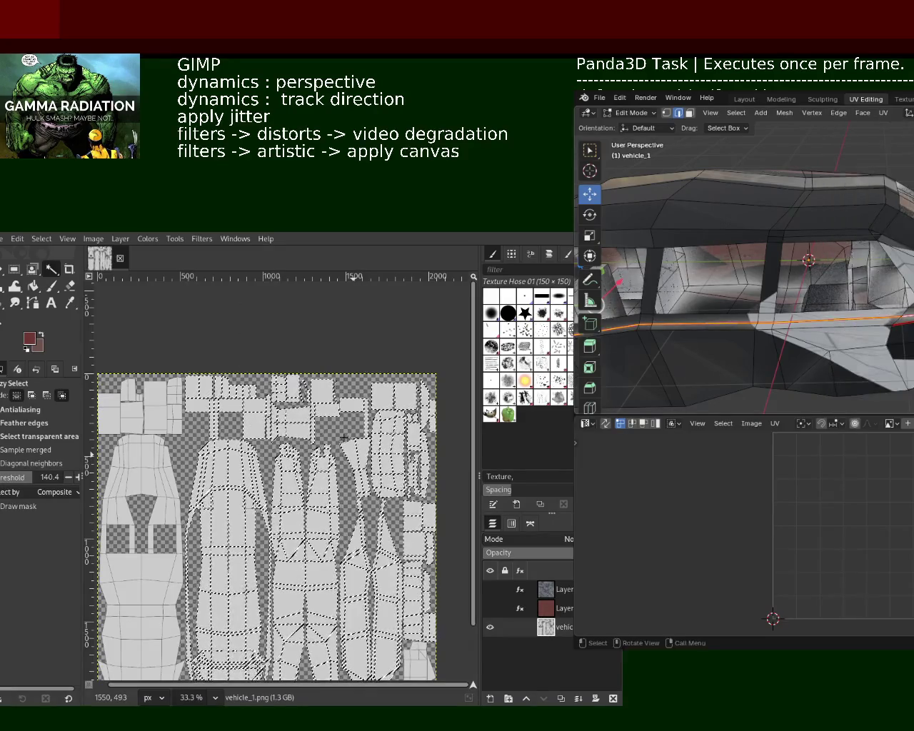
pyautogui.click(839, 113)
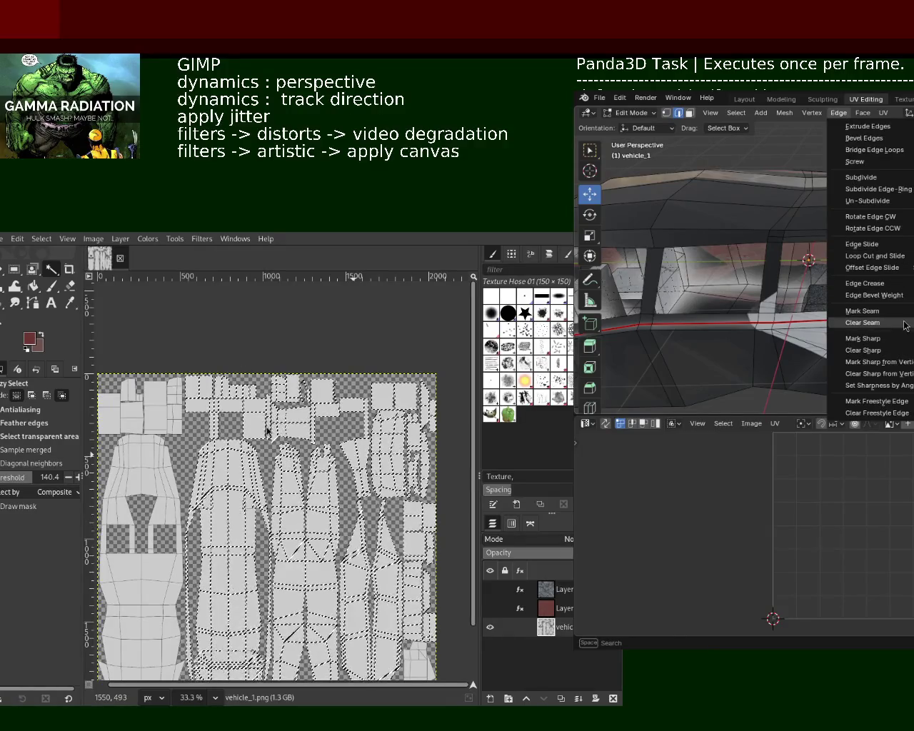
pyautogui.click(862, 311)
pyautogui.moveTo(862, 311); pyautogui.dragTo(812, 319, button='middle')
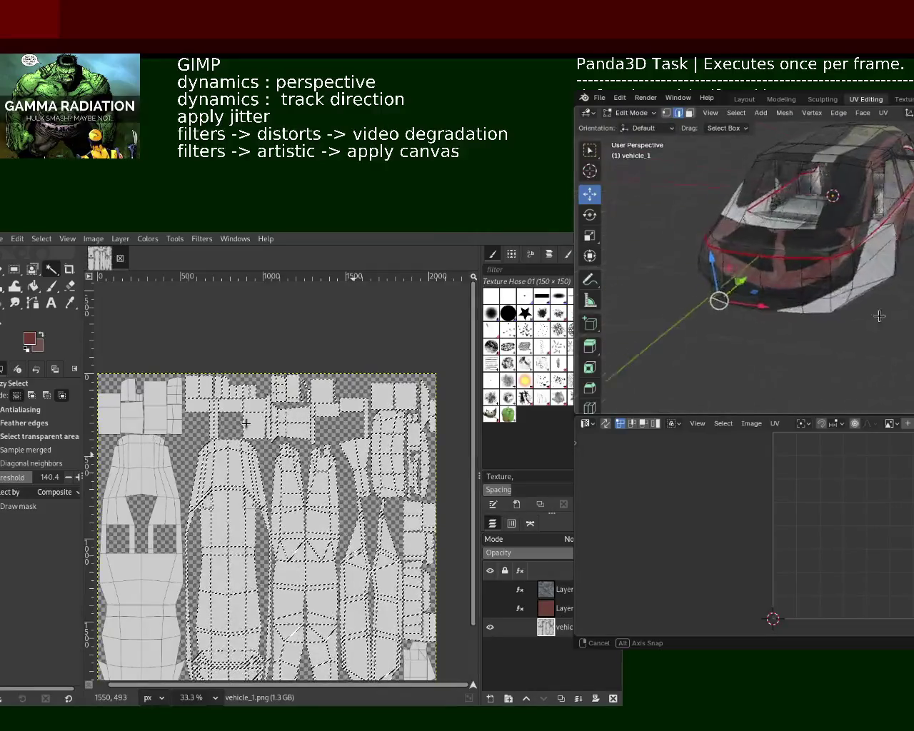
pyautogui.moveTo(812, 318); pyautogui.dragTo(875, 305, button='middle')
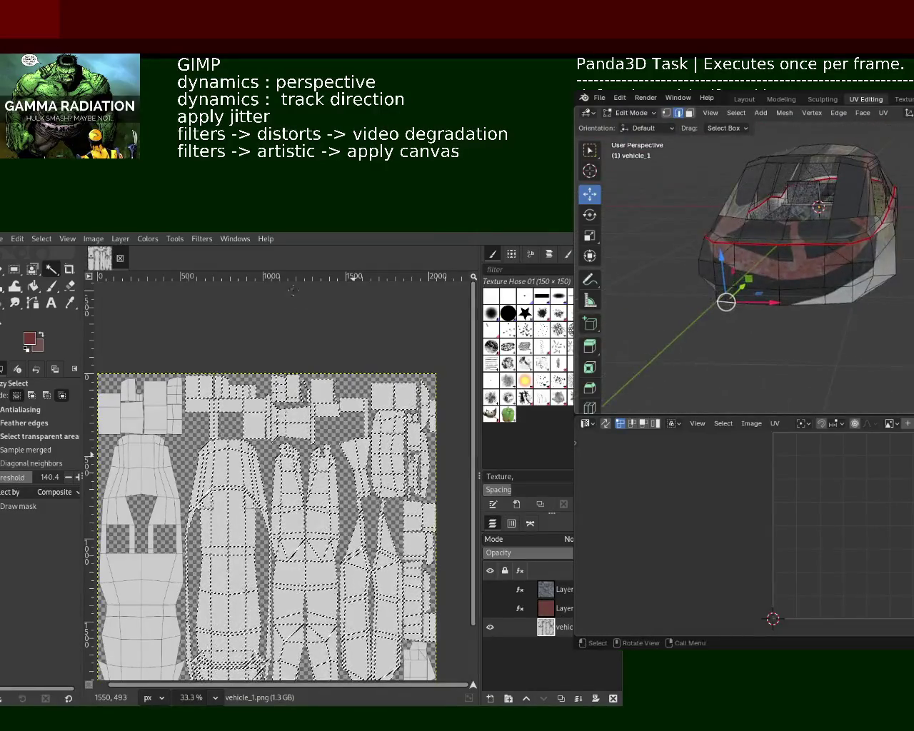
pyautogui.press('a')
pyautogui.click(884, 113)
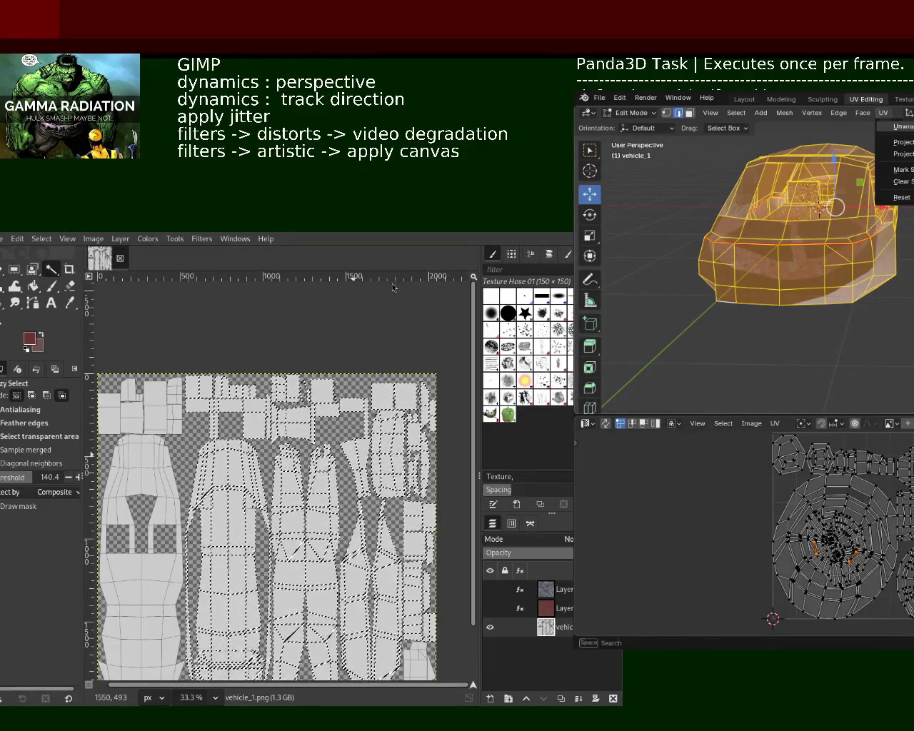
pyautogui.press('Escape')
pyautogui.hotkey('alt', 'a')
pyautogui.moveTo(818, 208)
pyautogui.mouseDown(button='middle')
pyautogui.moveTo(886, 228)
pyautogui.moveTo(886, 215)
pyautogui.mouseUp(button='middle')
pyautogui.press('a')
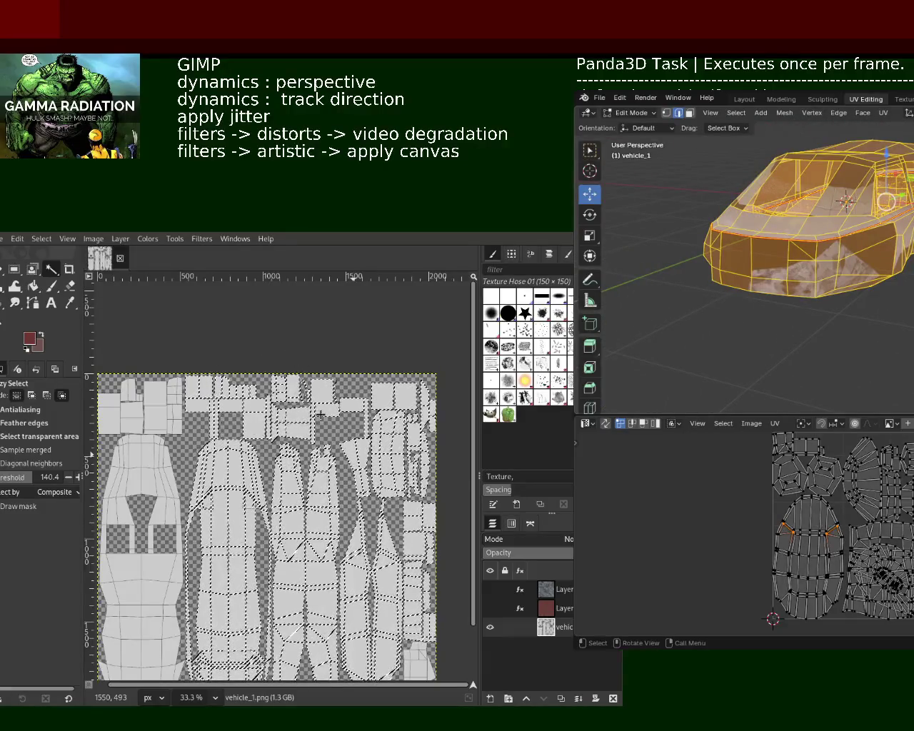
pyautogui.hotkey('alt', 'a')
pyautogui.moveTo(863, 360)
pyautogui.mouseDown(button='middle')
pyautogui.moveTo(830, 351)
pyautogui.moveTo(821, 272)
pyautogui.moveTo(812, 267)
pyautogui.moveTo(871, 262)
pyautogui.moveTo(879, 285)
pyautogui.moveTo(786, 282)
pyautogui.moveTo(857, 286)
pyautogui.moveTo(898, 300)
pyautogui.moveTo(883, 314)
pyautogui.moveTo(892, 292)
pyautogui.mouseUp(button='middle')
pyautogui.scroll(5, 871, 262)
pyautogui.scroll(4, 889, 295)
pyautogui.scroll(-5, 892, 292)
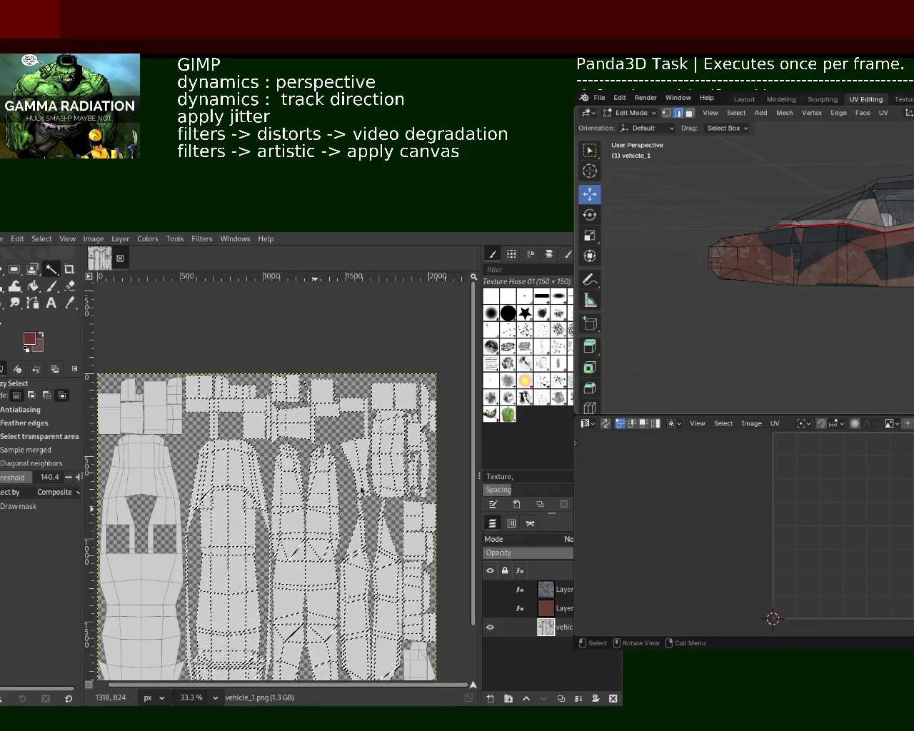
# Keep the lower area as a UV Editor and select all faces to display the full UV layout.
pyautogui.click(587, 424)
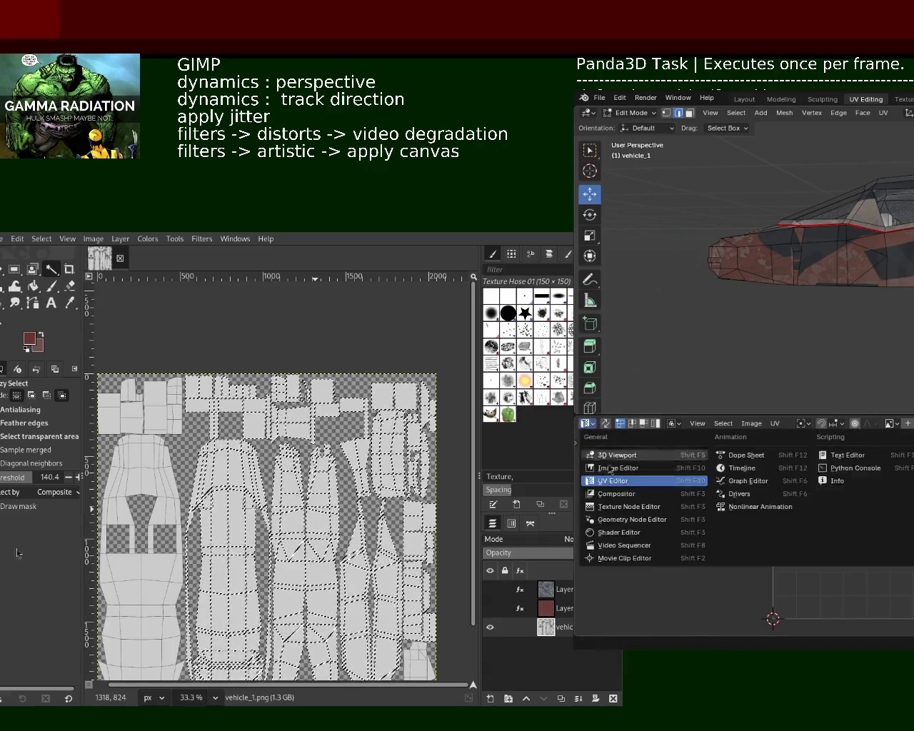
pyautogui.click(801, 583)
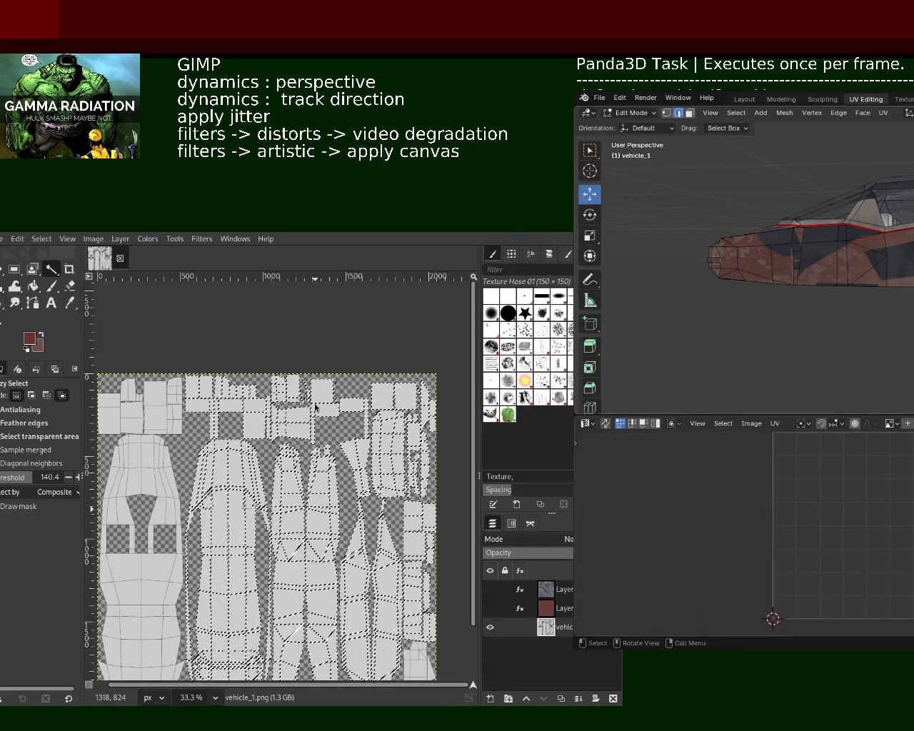
pyautogui.press('a')
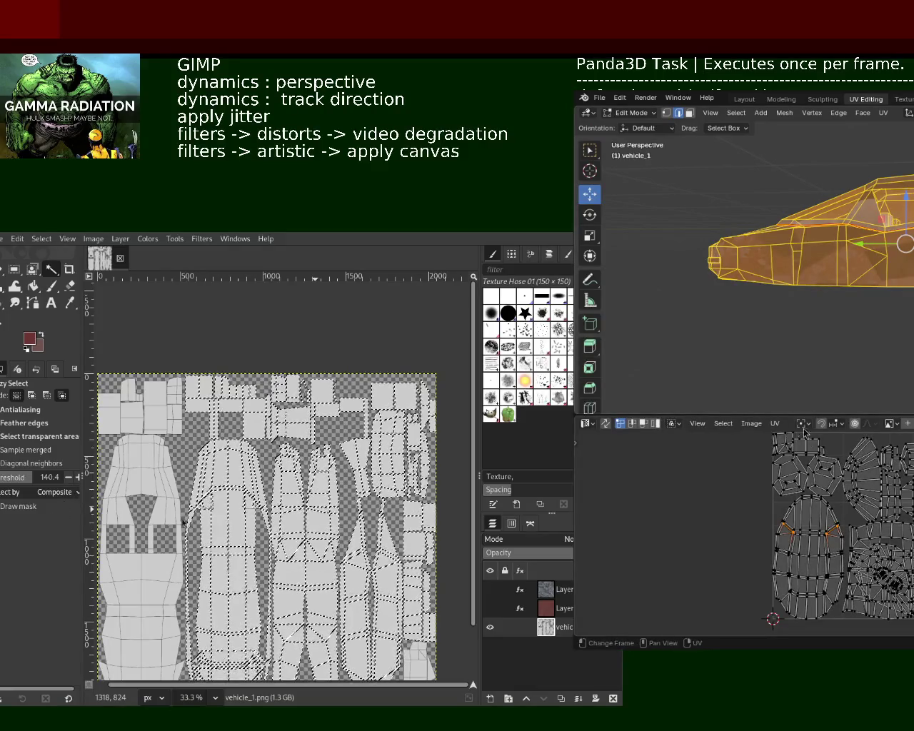
pyautogui.click(775, 424)
pyautogui.click(775, 425)
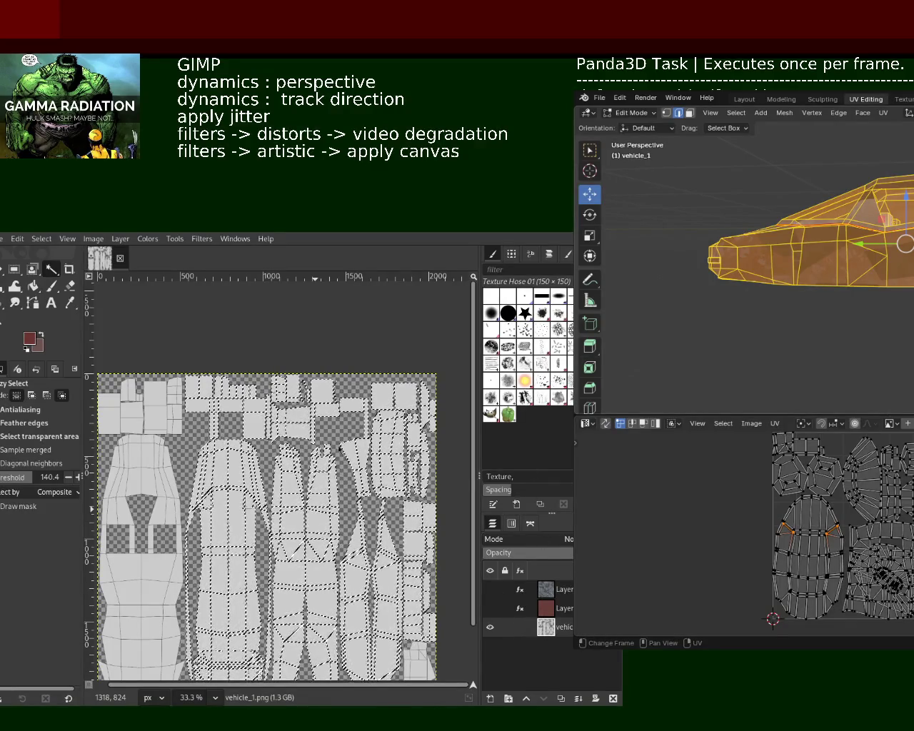
pyautogui.click(382, 468)
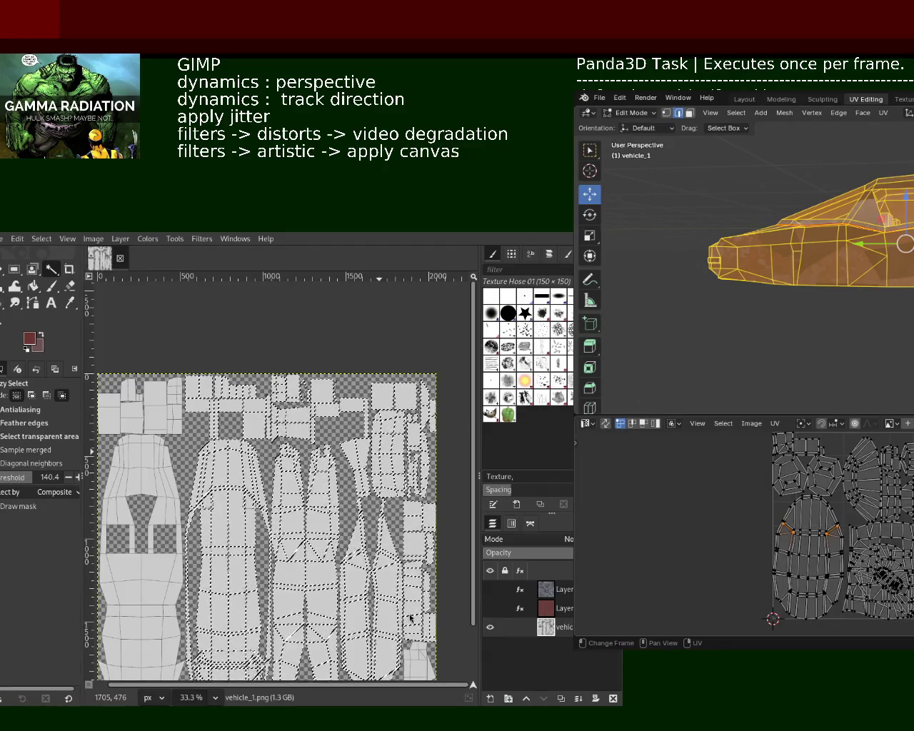
pyautogui.click(778, 427)
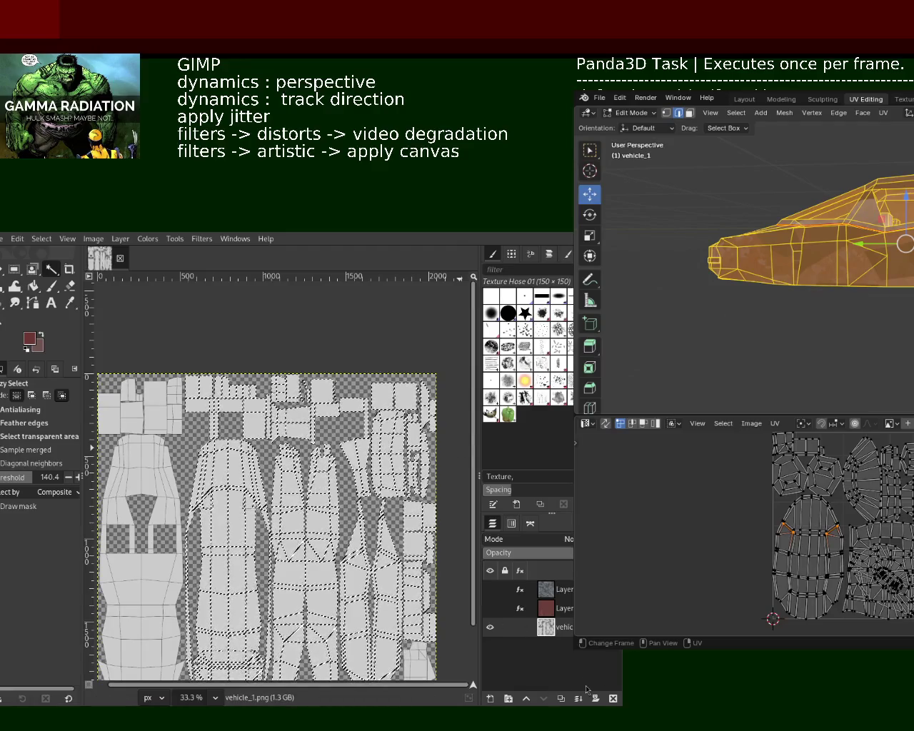
# Delete the old vehicle_1 UV layer, clear the selection, and zoom in to inspect the new layout.
pyautogui.click(613, 699)
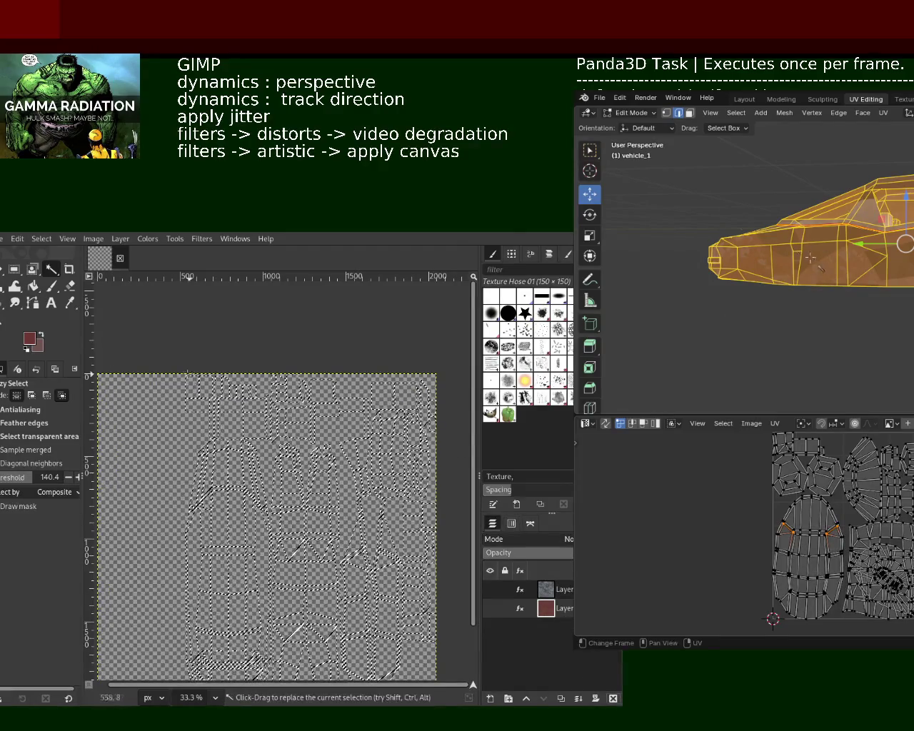
pyautogui.hotkey('ctrl', 'shift', 'a')
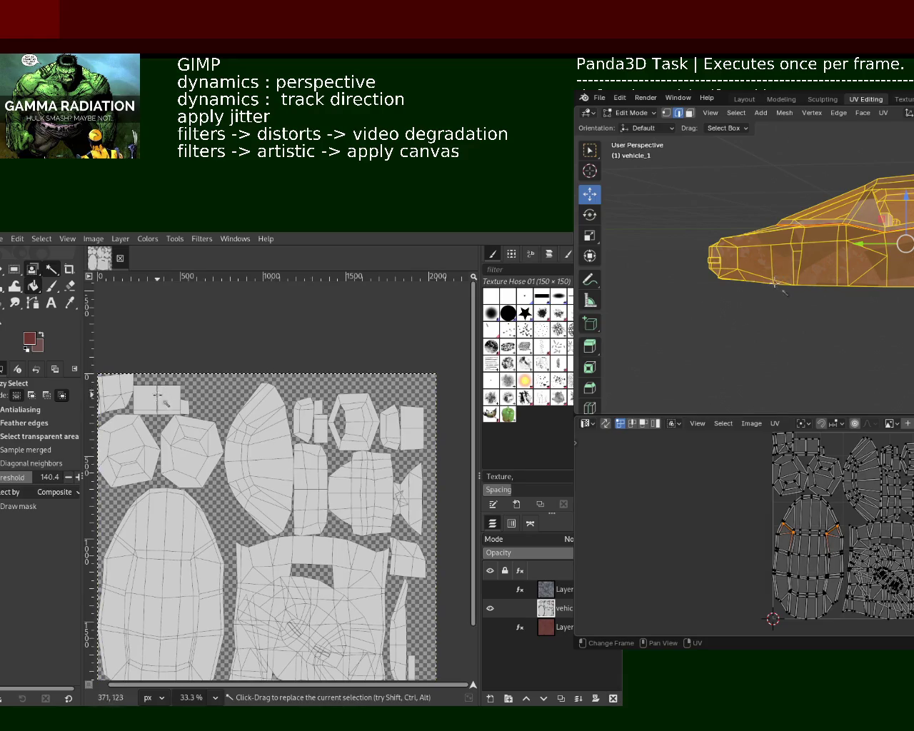
pyautogui.press('z')
pyautogui.click(320, 447)
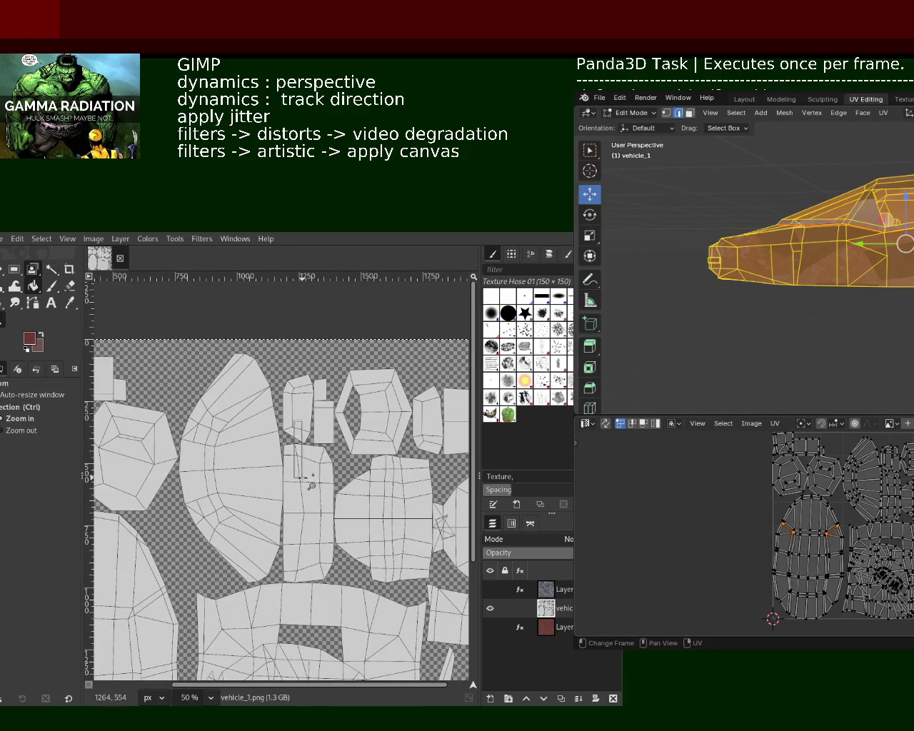
pyautogui.keyDown('ctrl'); pyautogui.scroll(4, 315, 448); pyautogui.keyUp('ctrl')
pyautogui.keyDown('ctrl'); pyautogui.scroll(4, 307, 437); pyautogui.keyUp('ctrl')
pyautogui.keyDown('ctrl'); pyautogui.scroll(1, 299, 427); pyautogui.keyUp('ctrl')
pyautogui.keyDown('ctrl'); pyautogui.scroll(-3, 303, 432); pyautogui.keyUp('ctrl')
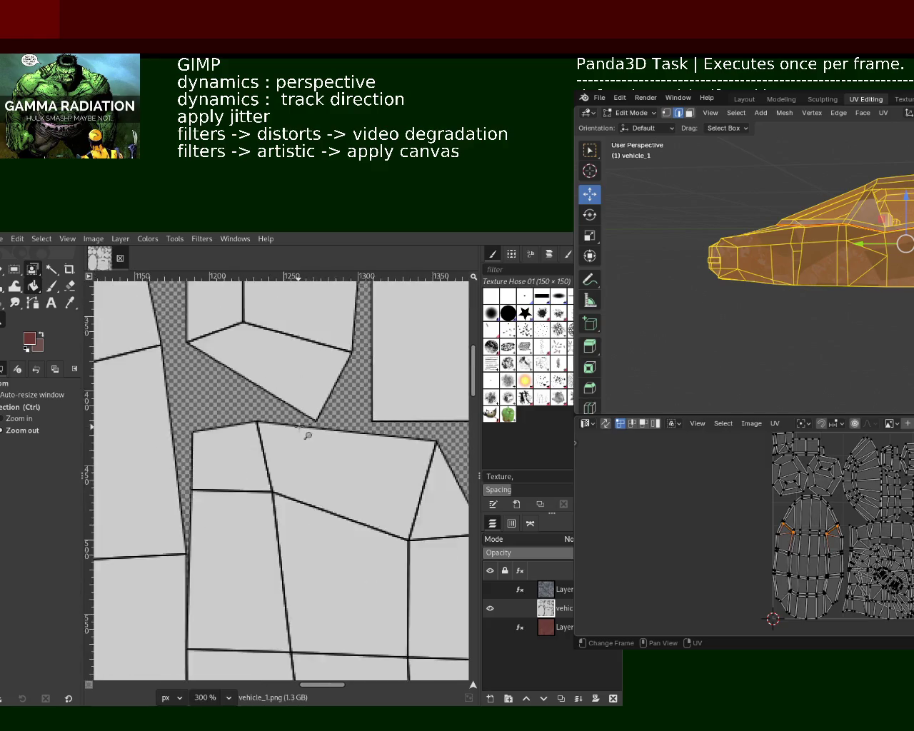
pyautogui.keyDown('ctrl'); pyautogui.scroll(-5, 278, 472); pyautogui.keyUp('ctrl')
pyautogui.keyDown('ctrl'); pyautogui.scroll(-3, 243, 514); pyautogui.keyUp('ctrl')
pyautogui.keyDown('ctrl'); pyautogui.scroll(-1, 230, 535); pyautogui.keyUp('ctrl')
pyautogui.keyDown('ctrl'); pyautogui.scroll(1, 230, 515); pyautogui.keyUp('ctrl')
pyautogui.keyDown('ctrl'); pyautogui.scroll(1, 229, 486); pyautogui.keyUp('ctrl')
pyautogui.keyDown('ctrl'); pyautogui.scroll(-1, 227, 457); pyautogui.keyUp('ctrl')
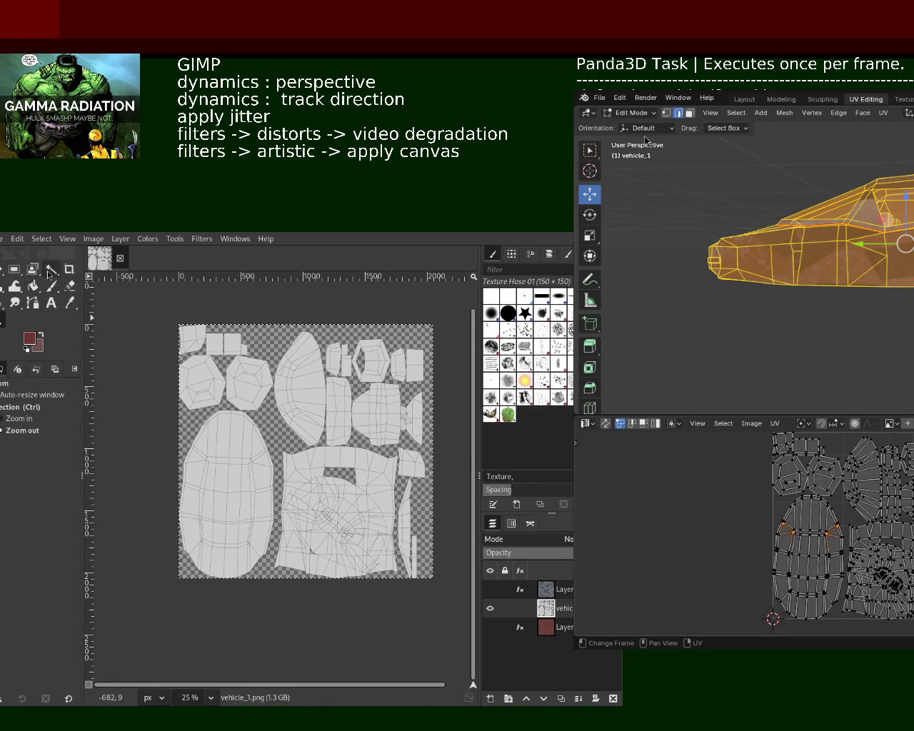
# Select the oval island, move the brown layer above the UV layout, mask it to the selection, and save.
pyautogui.click(52, 269)
pyautogui.click(222, 486)
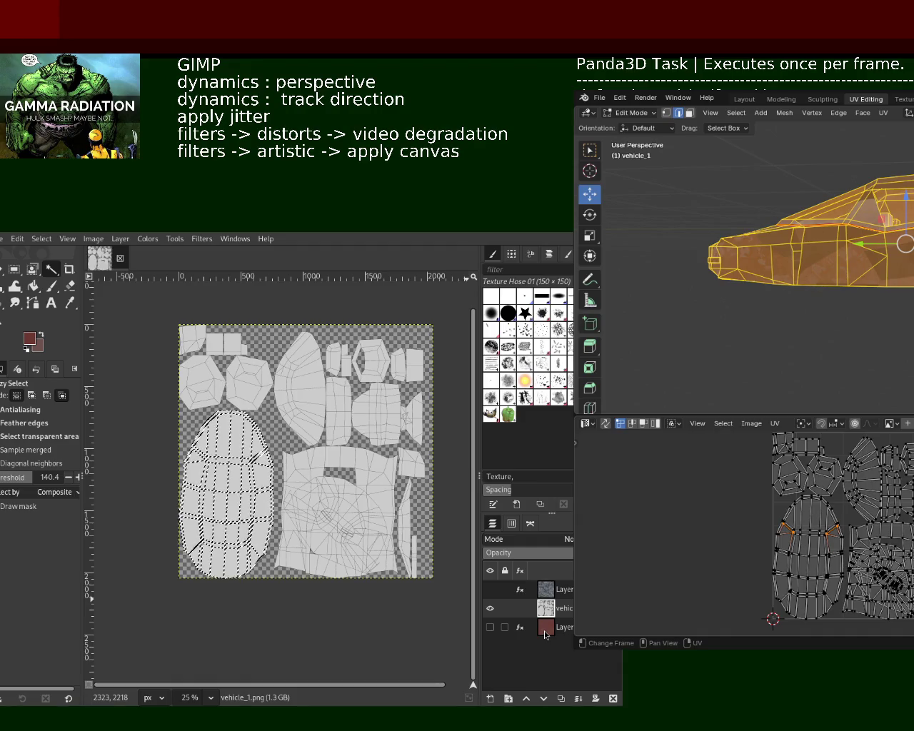
pyautogui.moveTo(545, 635); pyautogui.dragTo(547, 613)
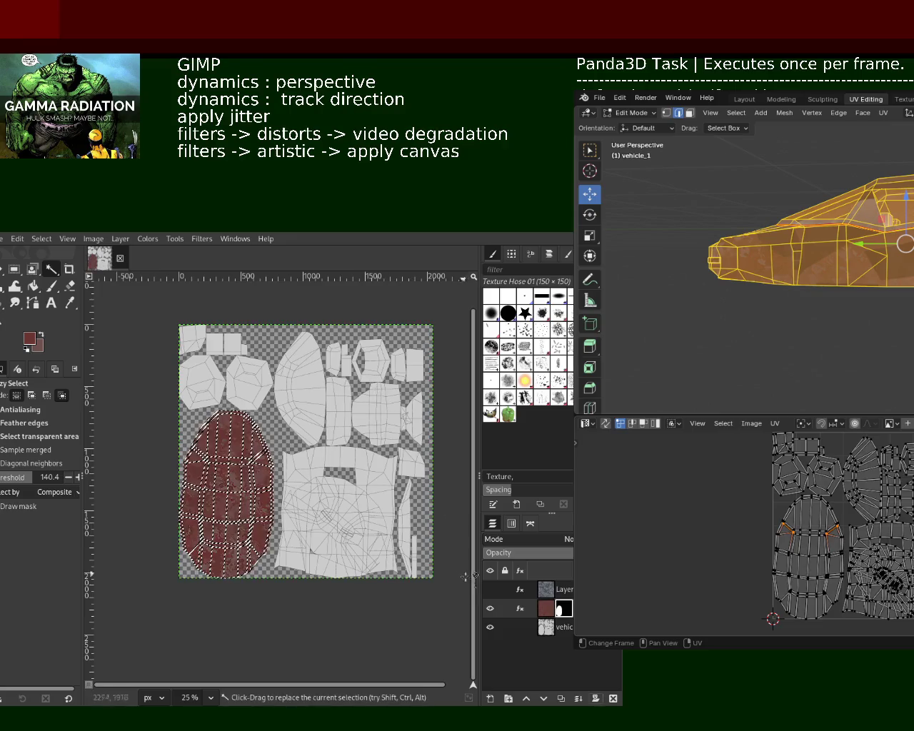
pyautogui.hotkey('ctrl', 'shift', 'a')
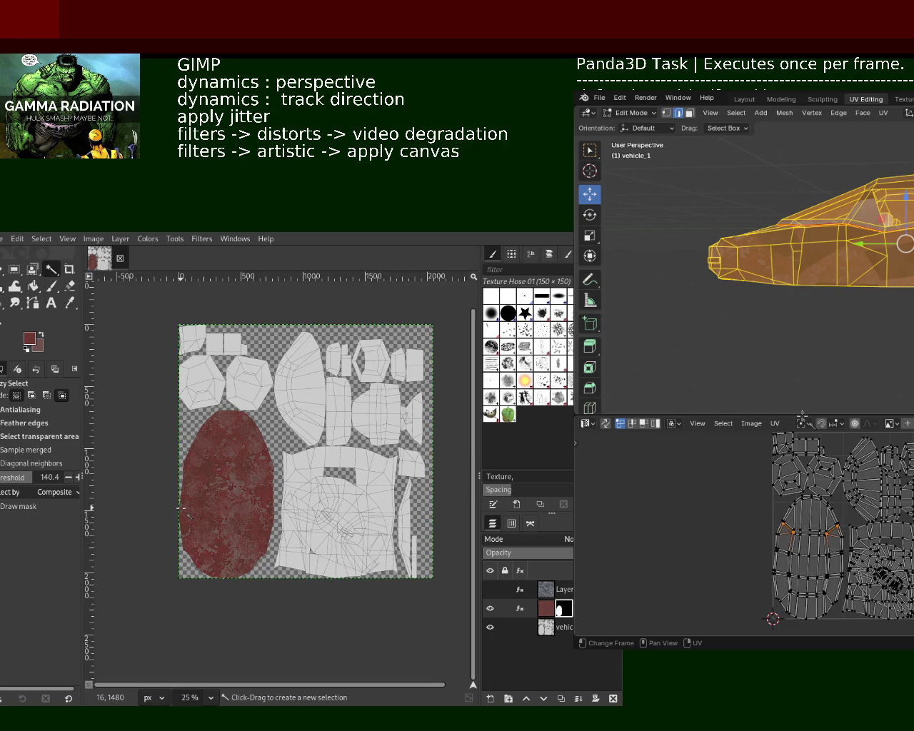
pyautogui.hotkey('ctrl', 's')
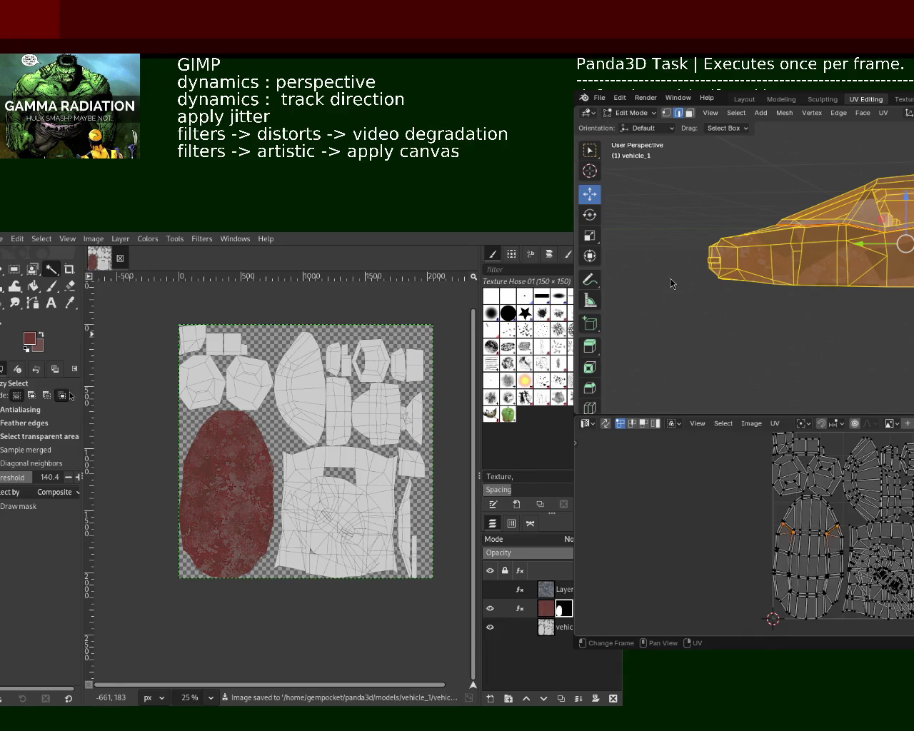
# Export the painted texture from GIMP and toggle Blender's Edit Mode to refresh it.
pyautogui.hotkey('ctrl', 'e')
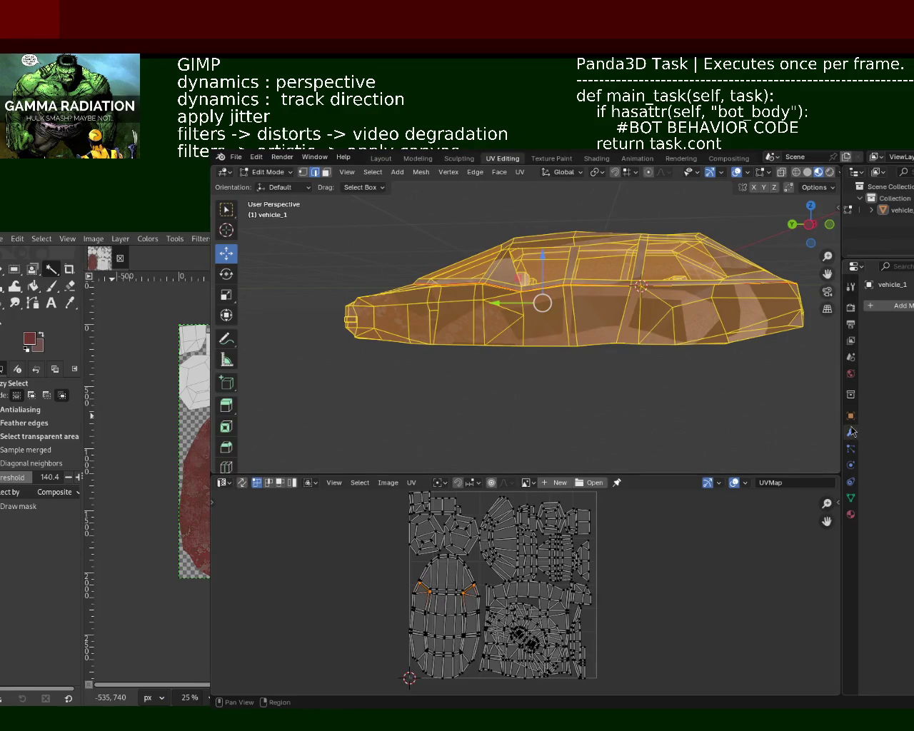
pyautogui.press('Tab')
pyautogui.moveTo(638, 375); pyautogui.dragTo(594, 426, button='middle')
pyautogui.press('Tab')
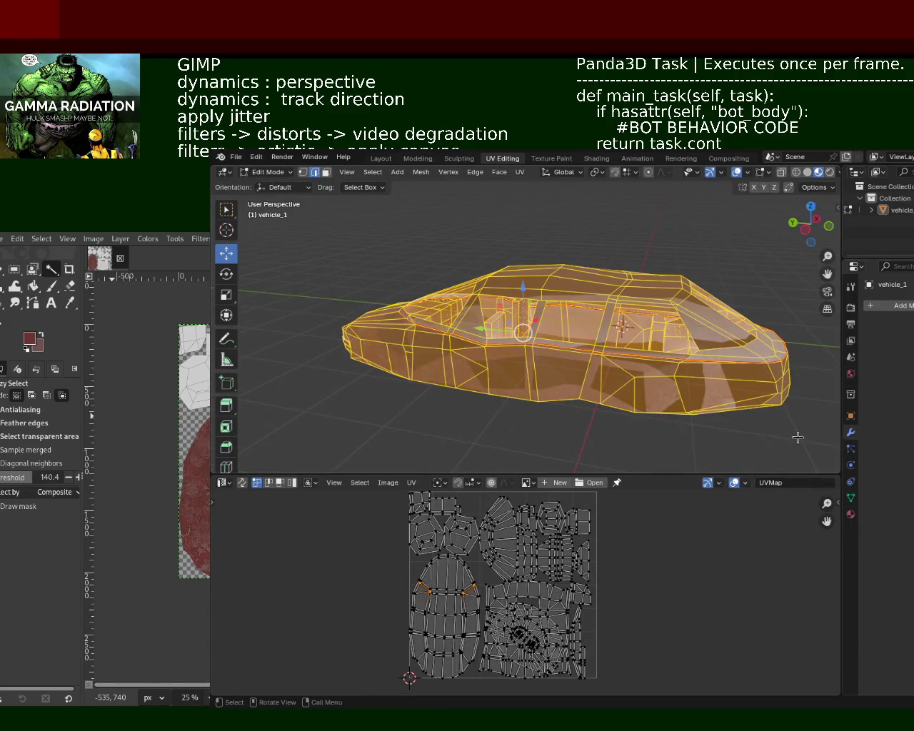
# Show vehicle_1's Material Properties and select the glass material slot.
pyautogui.click(850, 520)
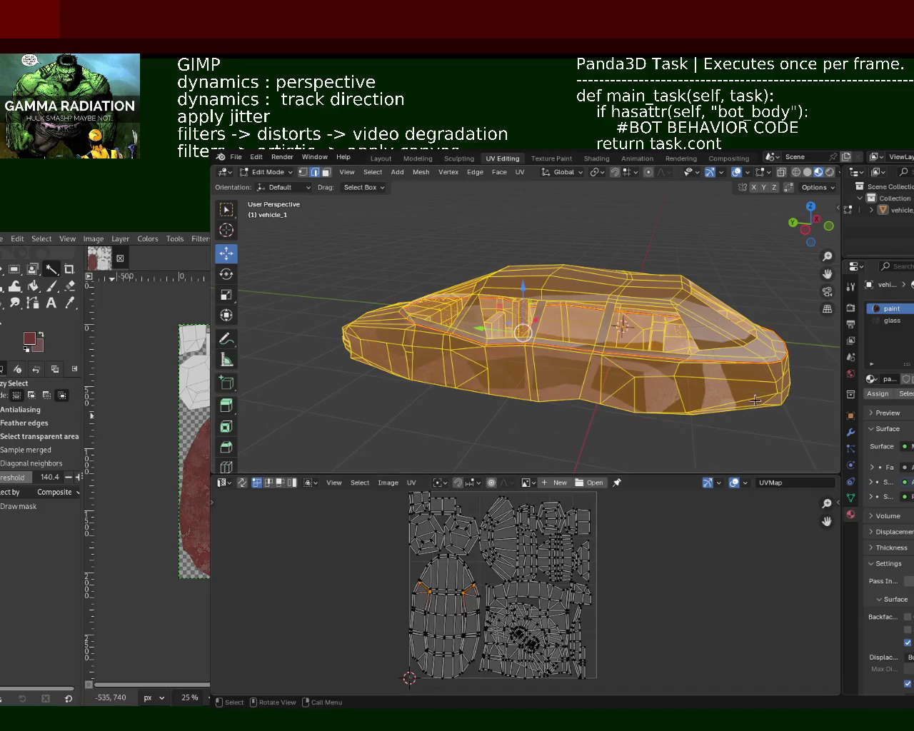
pyautogui.click(912, 321)
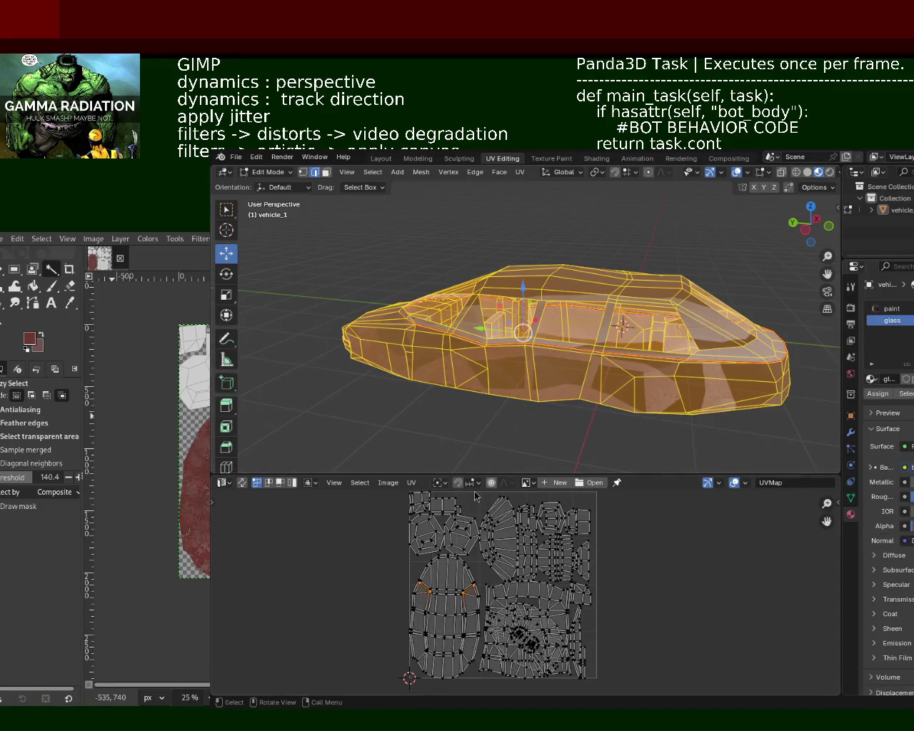
pyautogui.click(221, 486)
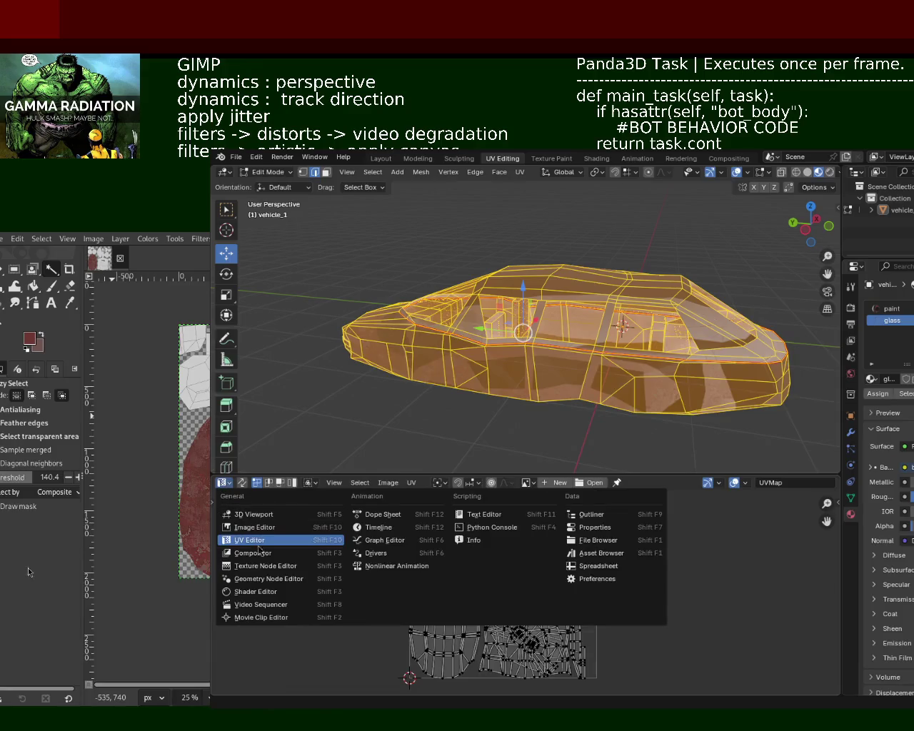
# Turn the lower area into the Shader Editor, deselect the mesh, and save.
pyautogui.click(331, 599)
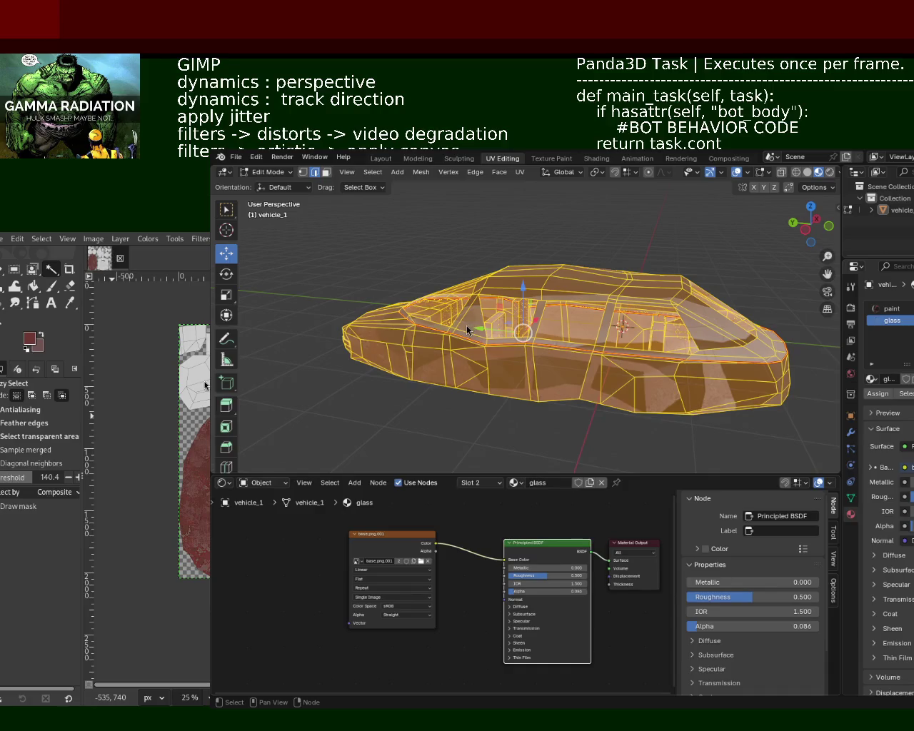
pyautogui.hotkey('alt', 'a')
pyautogui.moveTo(547, 387)
pyautogui.mouseDown(button='middle')
pyautogui.moveTo(502, 405)
pyautogui.moveTo(532, 402)
pyautogui.mouseUp(button='middle')
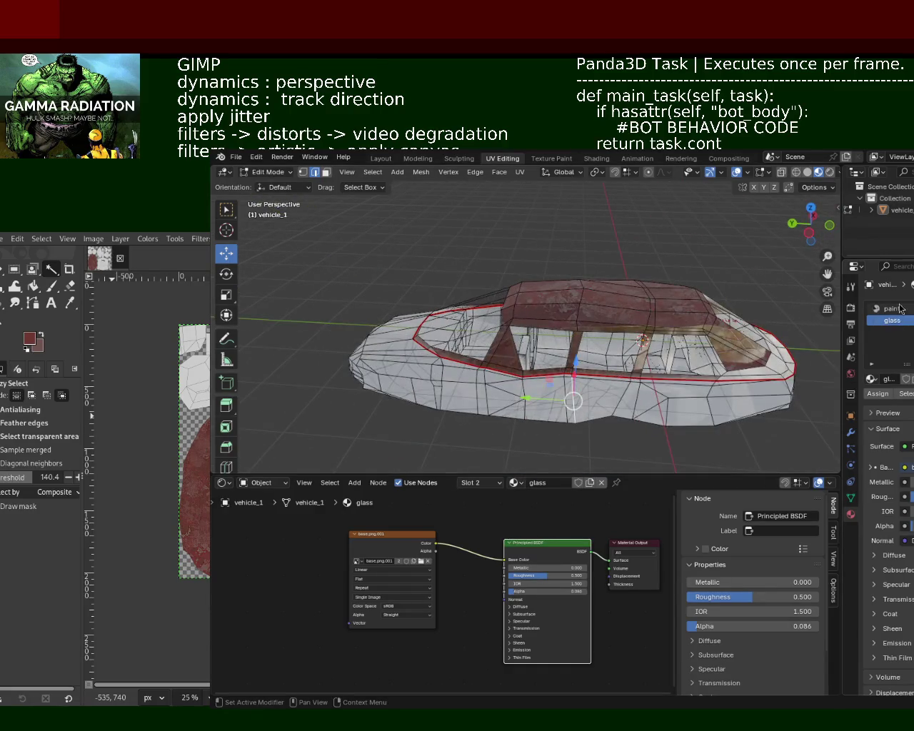
pyautogui.hotkey('ctrl', 's')
# In the paint material's nodes, set the AOMap image texture node to base.png.001.
pyautogui.click(897, 308)
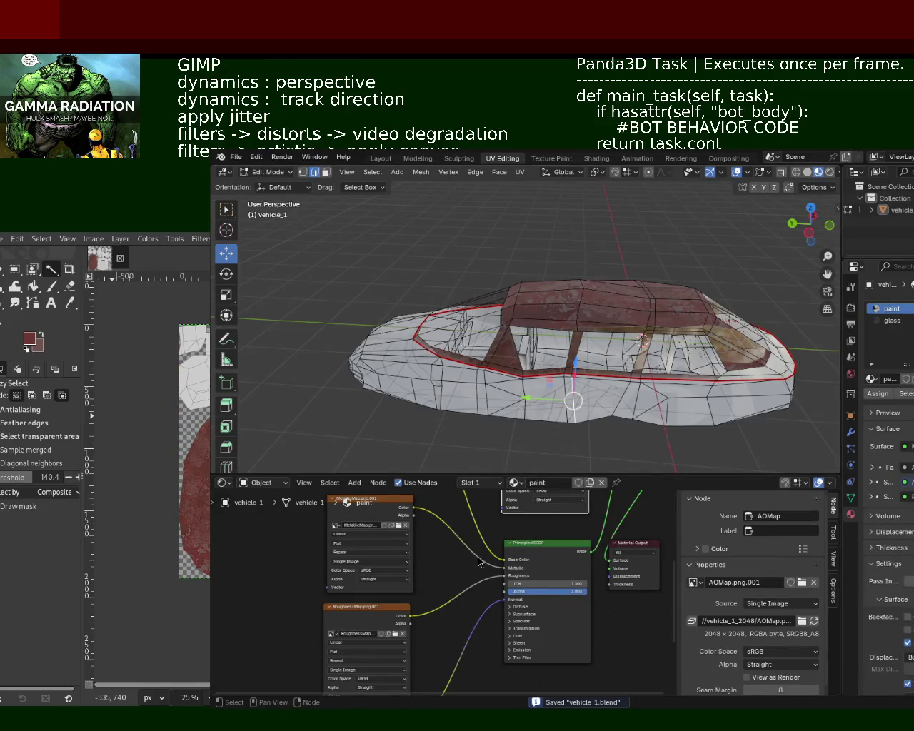
pyautogui.scroll(-1, 479, 562)
pyautogui.scroll(-1, 439, 554)
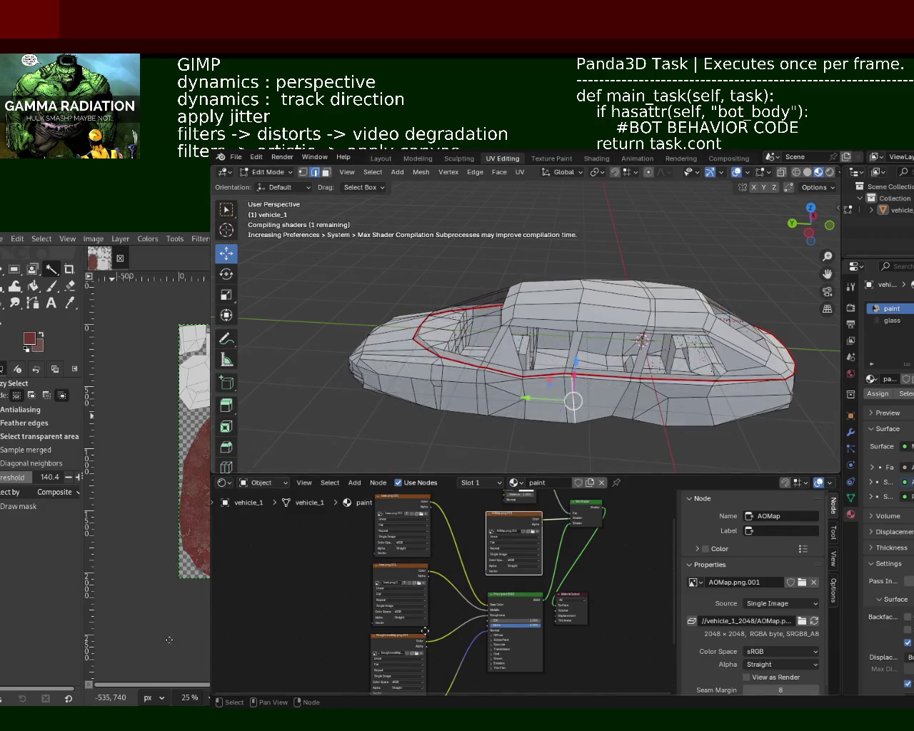
pyautogui.moveTo(418, 652); pyautogui.dragTo(419, 580, button='middle')
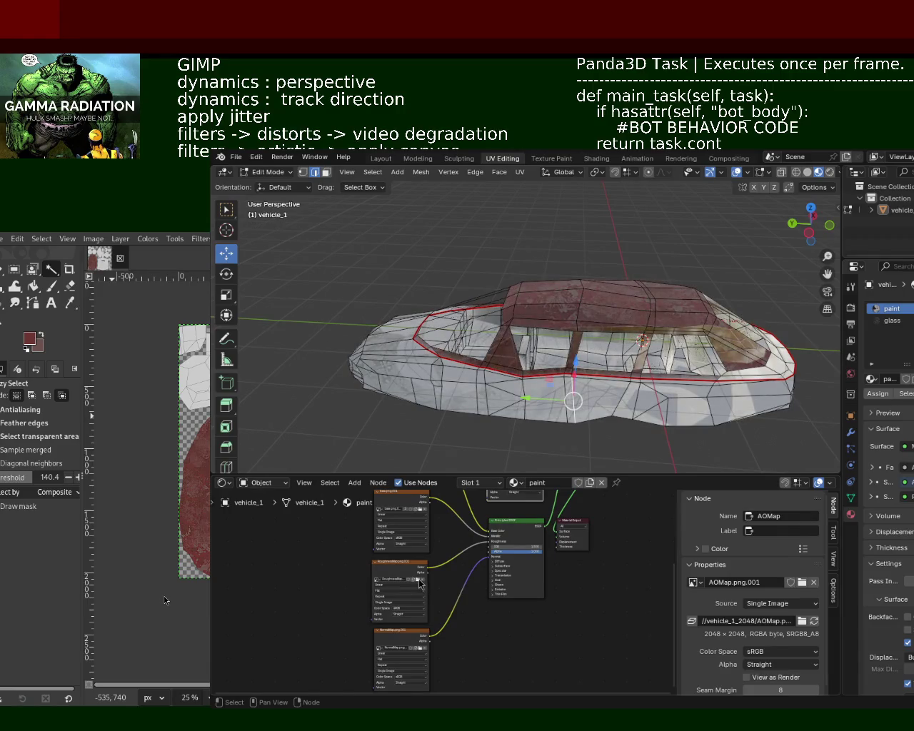
pyautogui.moveTo(411, 625); pyautogui.dragTo(411, 575, button='middle')
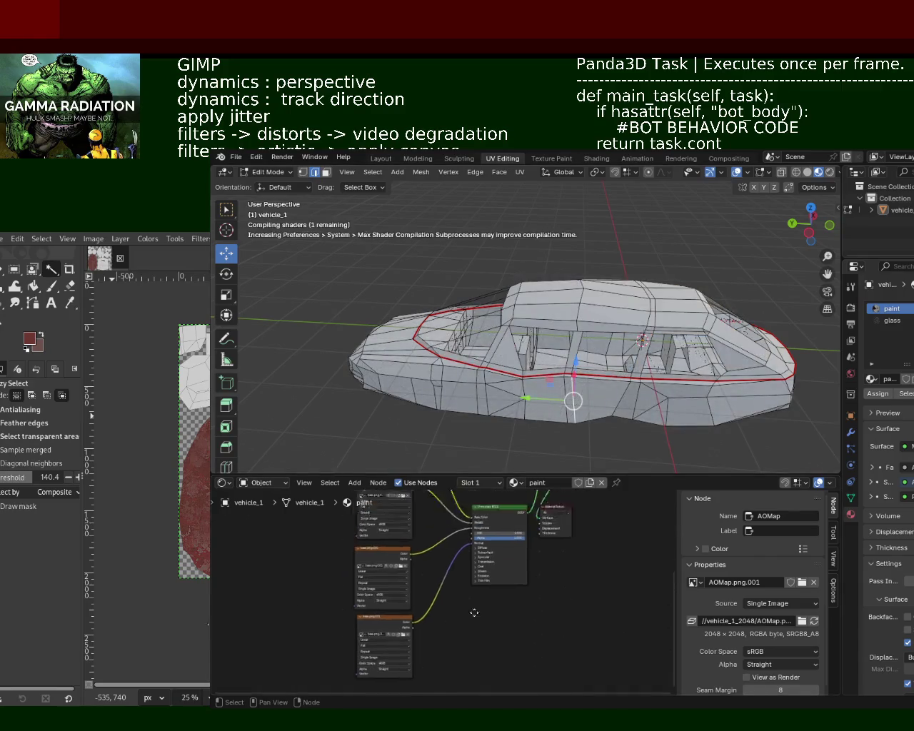
pyautogui.moveTo(514, 500); pyautogui.dragTo(481, 564, button='middle')
pyautogui.hotkey('ctrl', 'z')
# Return vehicle_1 to Object Mode and save vehicle_1.blend.
pyautogui.moveTo(567, 375)
pyautogui.mouseDown(button='middle')
pyautogui.moveTo(510, 388)
pyautogui.moveTo(584, 300)
pyautogui.moveTo(450, 384)
pyautogui.moveTo(455, 359)
pyautogui.moveTo(546, 314)
pyautogui.mouseUp(button='middle')
pyautogui.press('Tab')
pyautogui.hotkey('ctrl', 's')
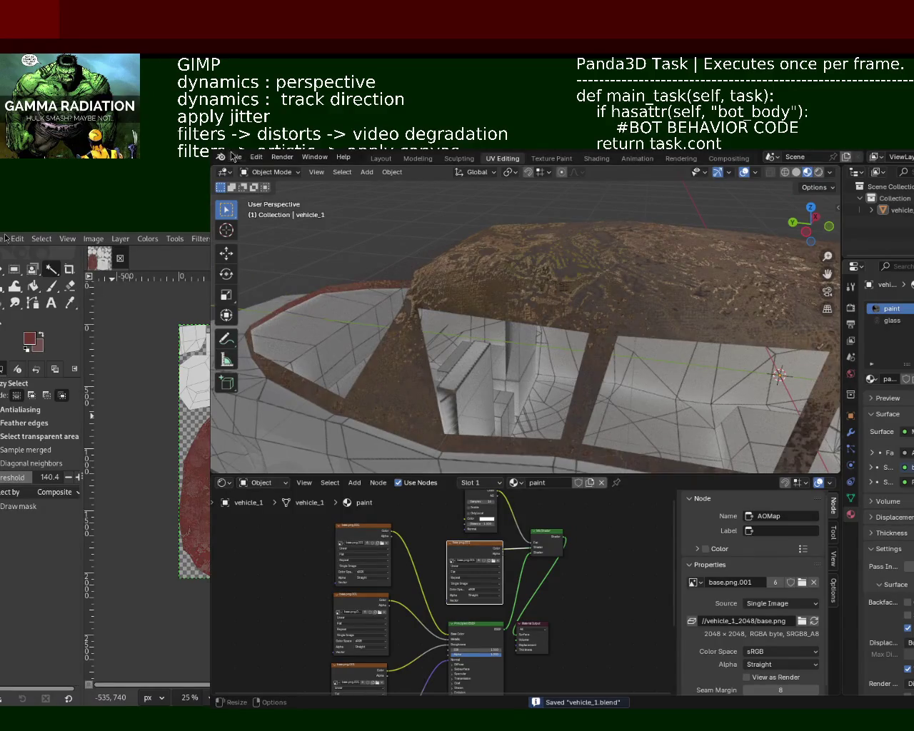
pyautogui.click(232, 155)
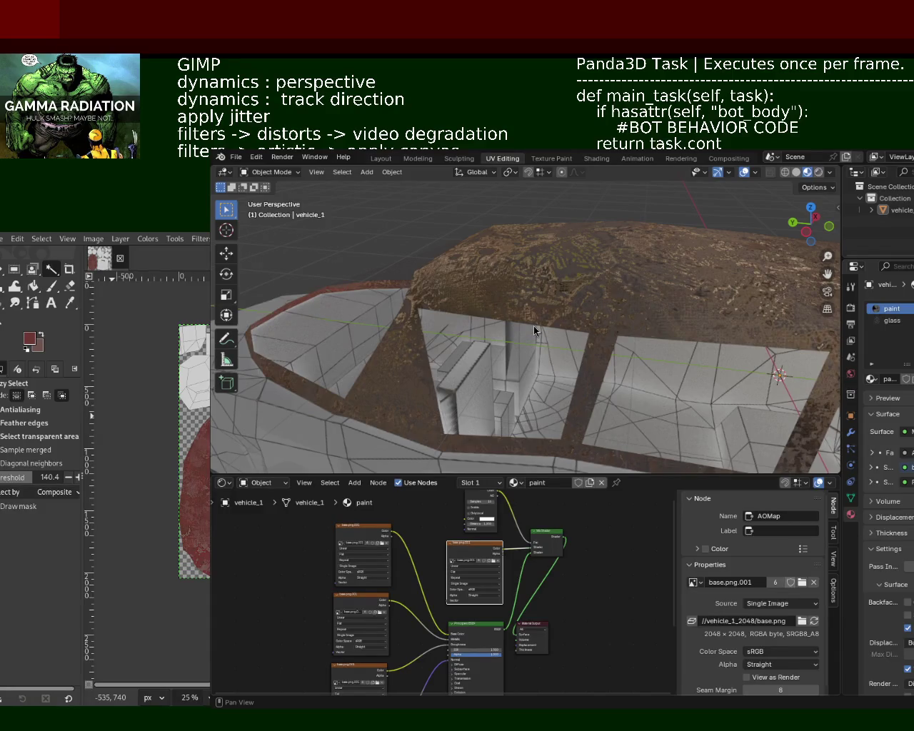
pyautogui.press('F12')
pyautogui.moveTo(655, 384)
pyautogui.mouseDown(button='middle')
pyautogui.moveTo(589, 405)
pyautogui.moveTo(631, 392)
pyautogui.moveTo(618, 353)
pyautogui.mouseUp(button='middle')
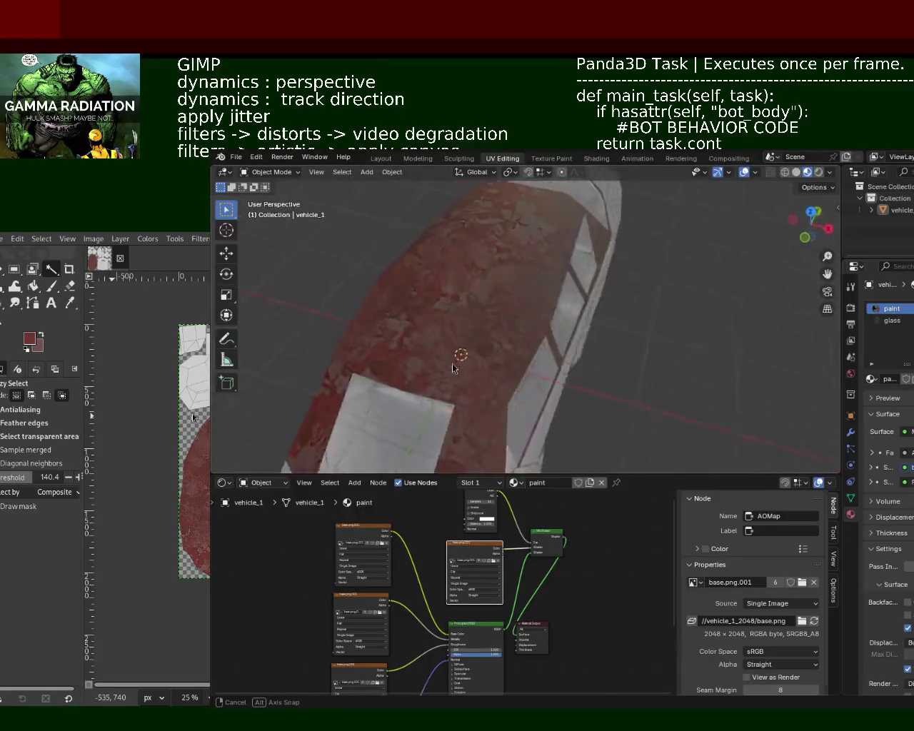
pyautogui.moveTo(618, 353)
pyautogui.mouseDown(button='middle')
pyautogui.moveTo(611, 373)
pyautogui.moveTo(608, 321)
pyautogui.mouseUp(button='middle')
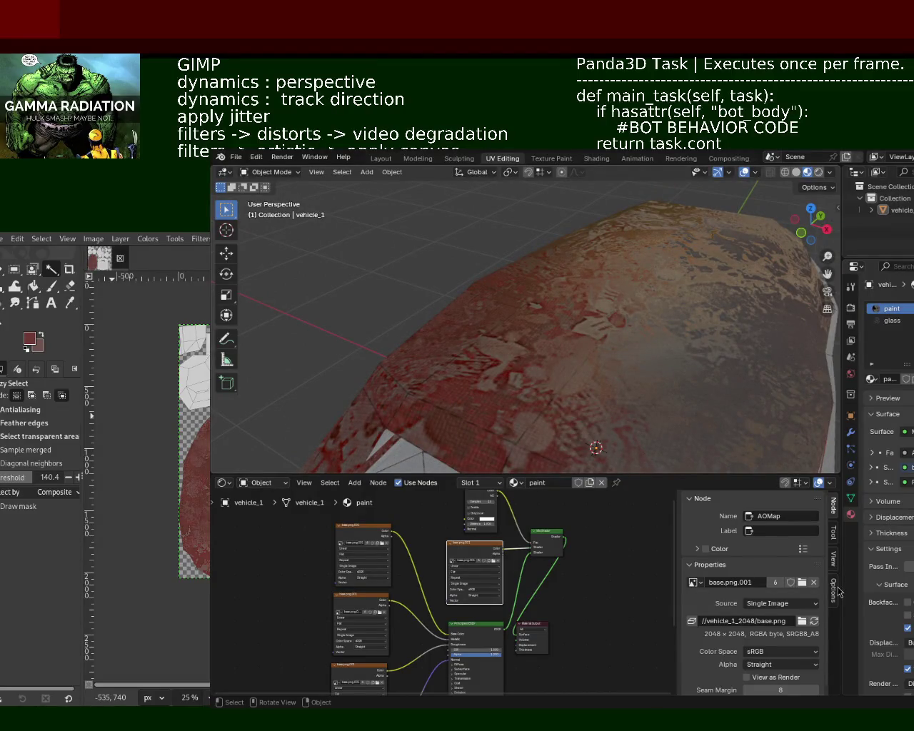
pyautogui.press('F12')
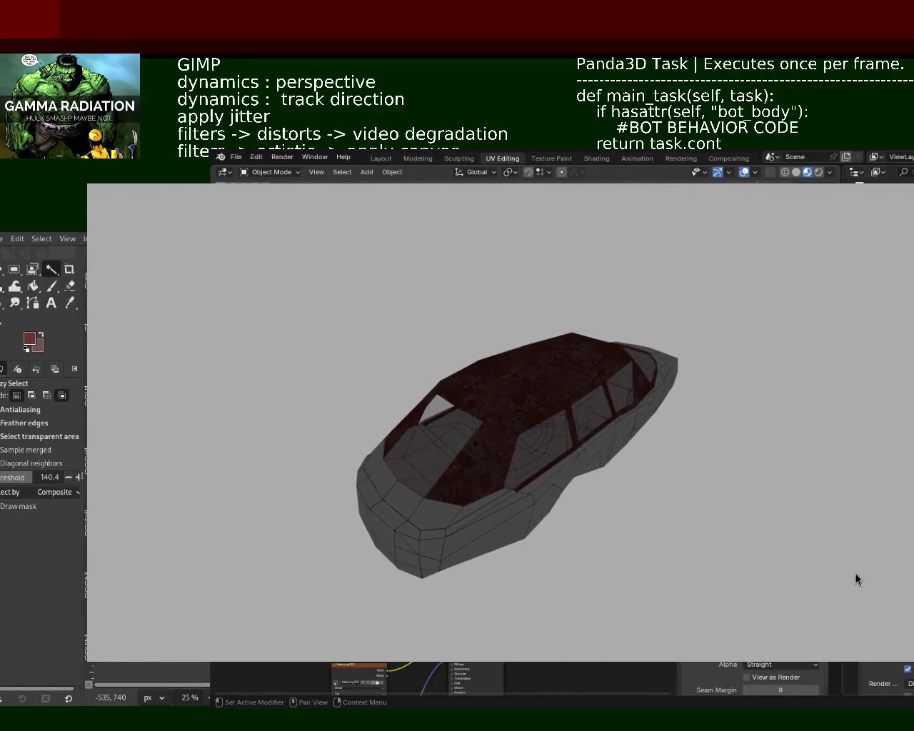
# Close the car preview window to return to Blender's viewport.
pyautogui.press('Escape')
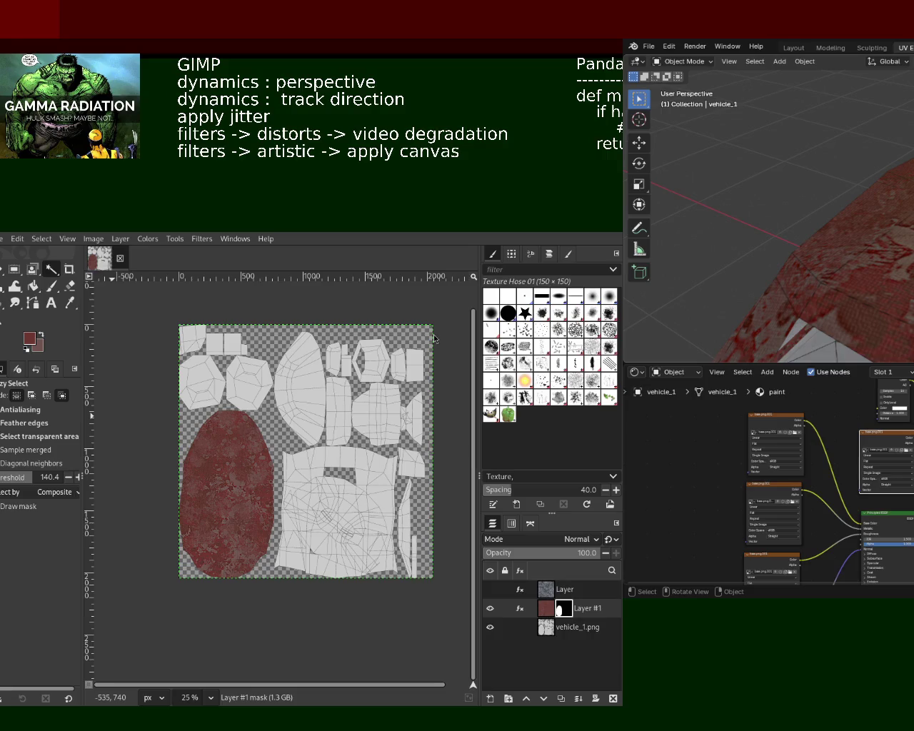
# Add transparent Layer #2 filled with a Qbist stripe pattern, show only it, and save.
pyautogui.hotkey('shift', 'ctrl', 'n')
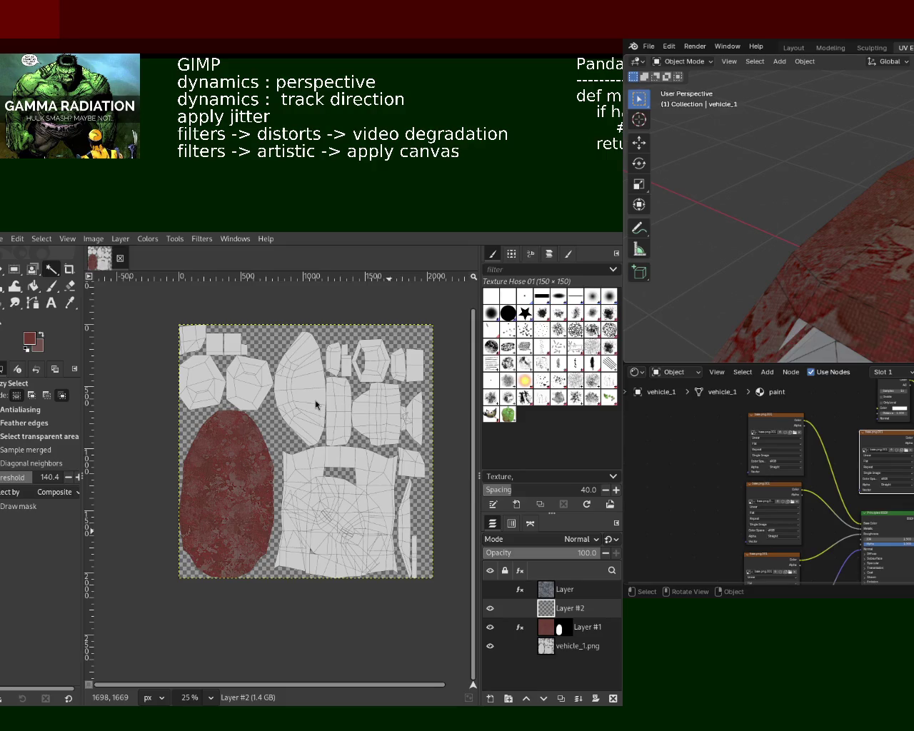
pyautogui.hotkey('ctrl', 'f')
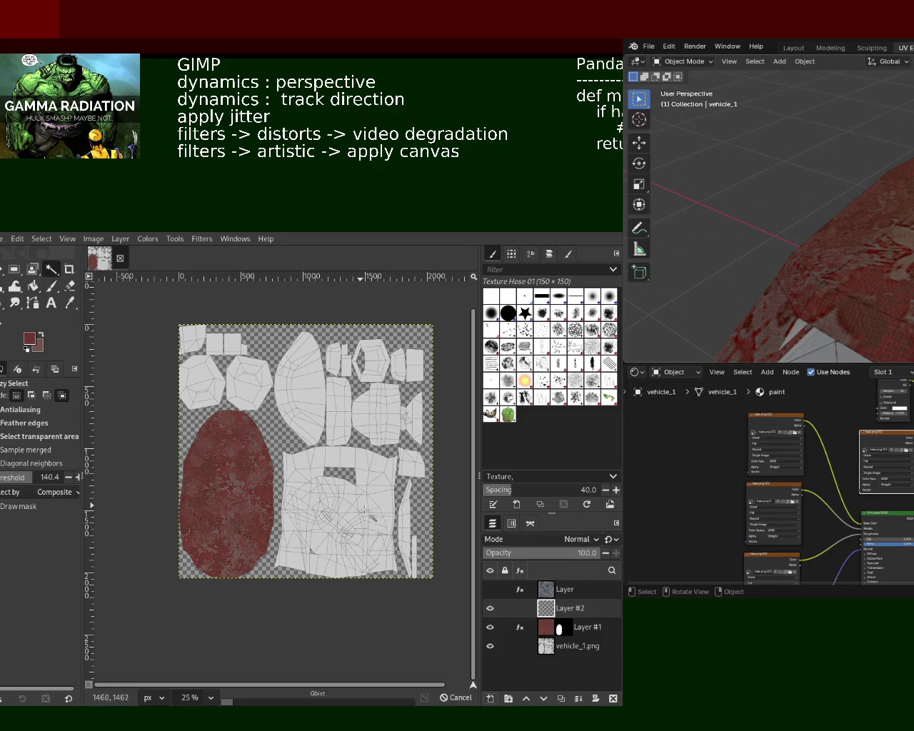
pyautogui.click(490, 626)
pyautogui.click(490, 646)
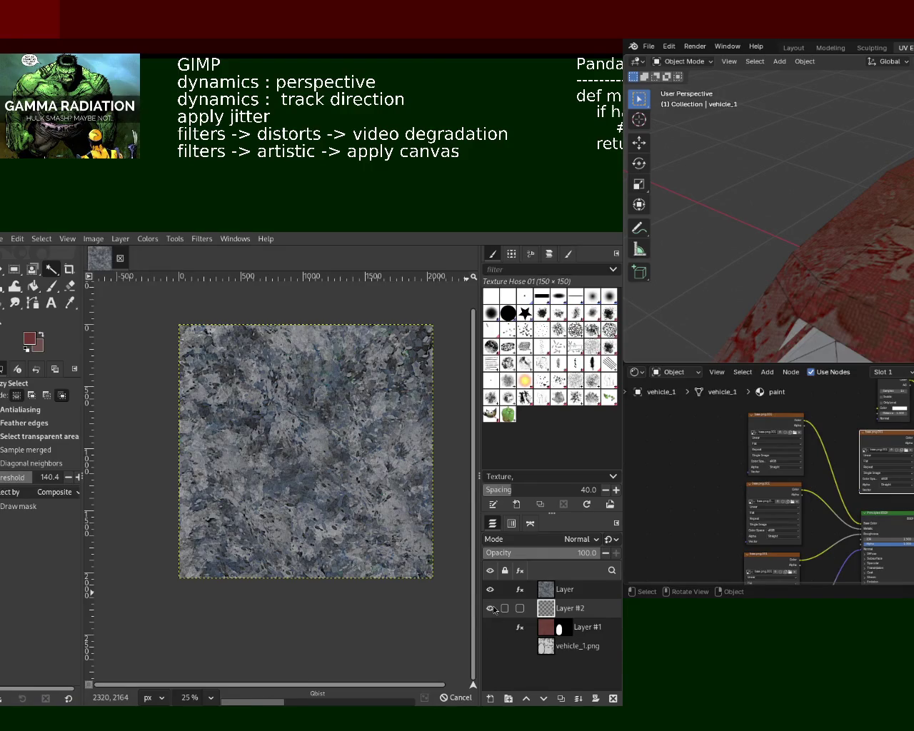
pyautogui.keyDown('shift'); pyautogui.click(490, 609); pyautogui.keyUp('shift')
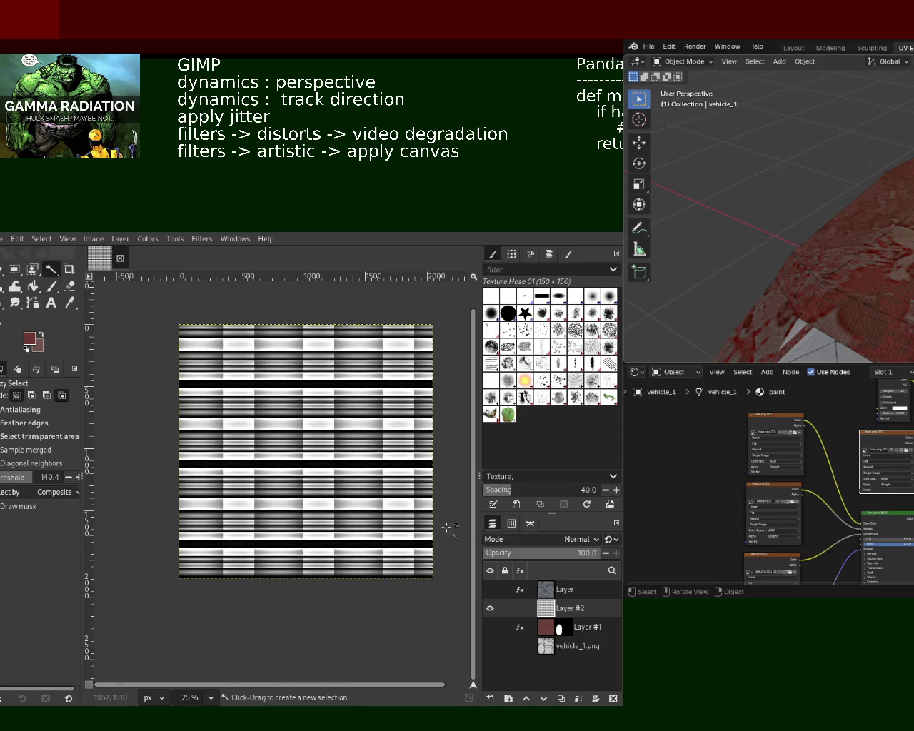
pyautogui.hotkey('ctrl', 's')
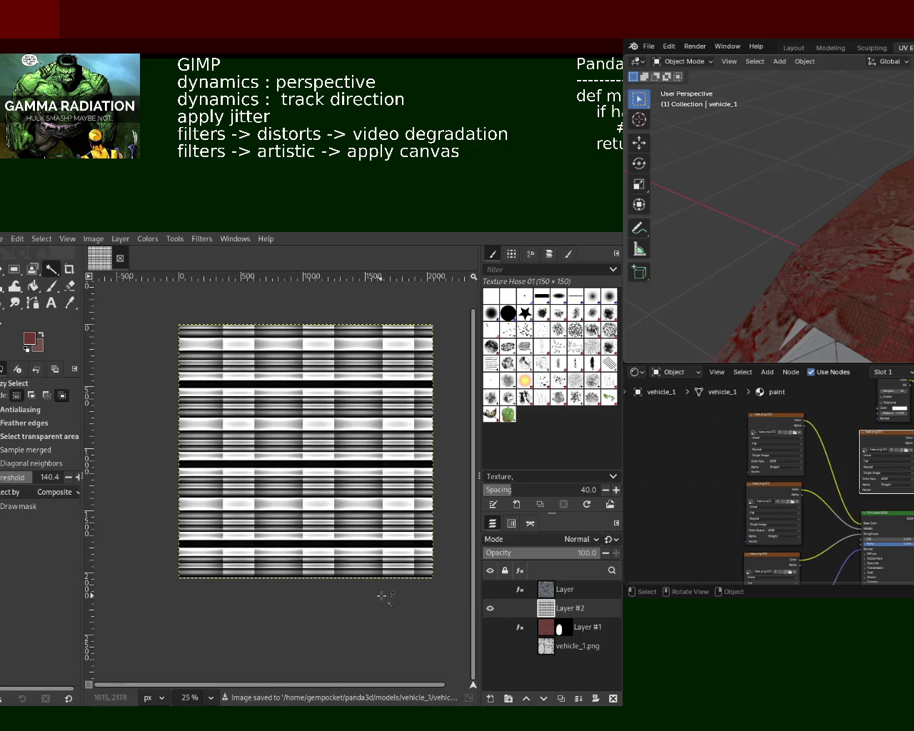
# Toggle Layer #1 and Layer #2 visibility to compare them against the vehicle_1.png UV layout.
pyautogui.click(545, 648)
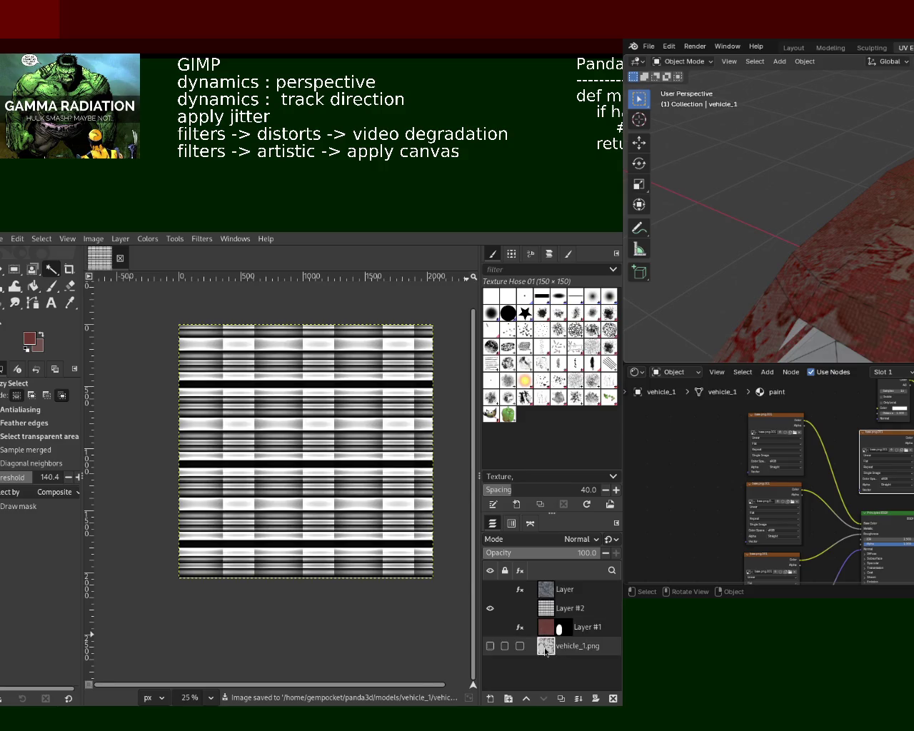
pyautogui.click(490, 627)
pyautogui.click(490, 610)
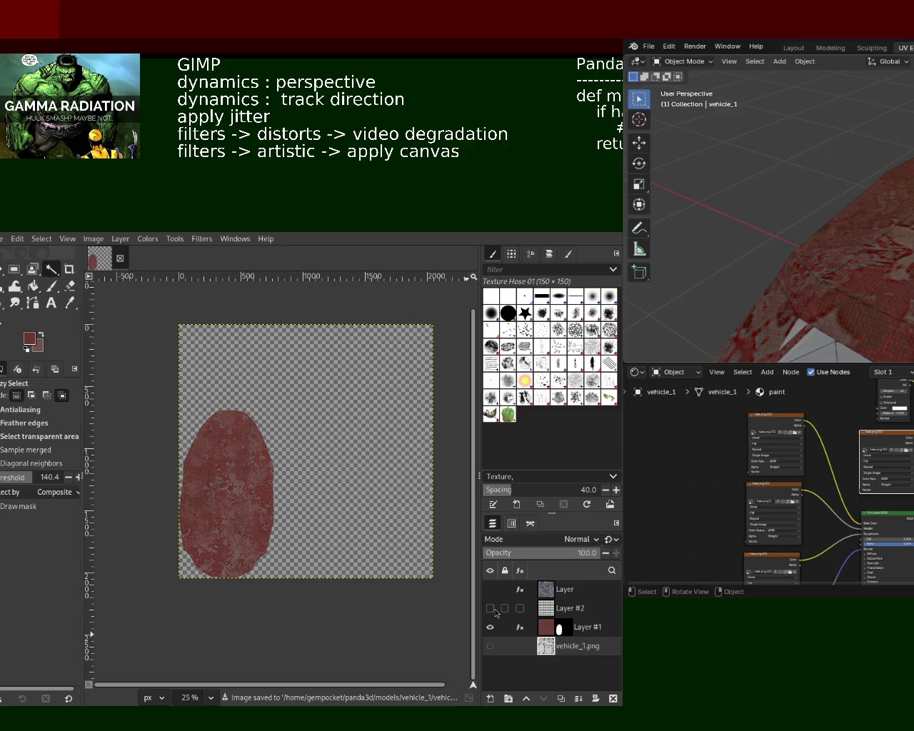
pyautogui.click(493, 611)
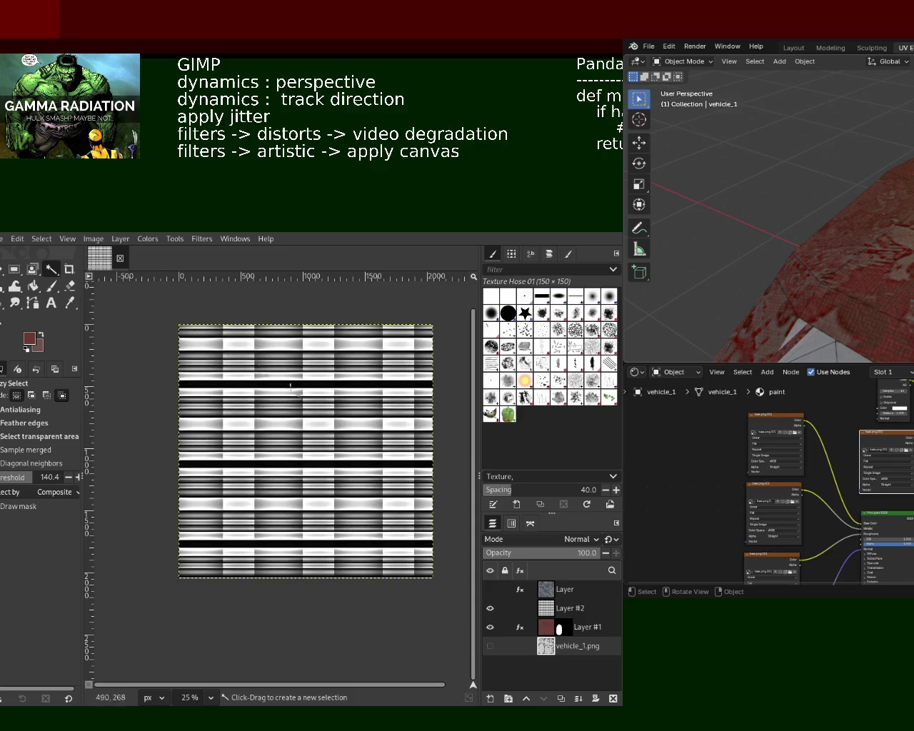
pyautogui.click(490, 628)
pyautogui.click(490, 609)
pyautogui.click(490, 646)
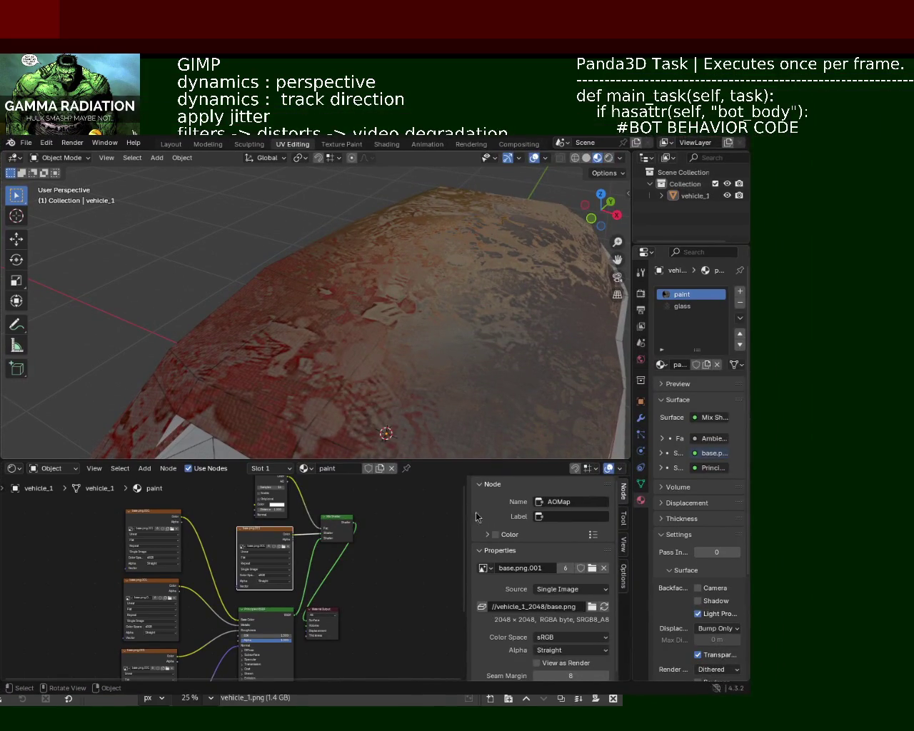
# Switch the viewport to Solid shading and orbit in around the car body.
pyautogui.moveTo(324, 314)
pyautogui.mouseDown(button='middle')
pyautogui.moveTo(367, 359)
pyautogui.moveTo(349, 293)
pyautogui.moveTo(333, 303)
pyautogui.mouseUp(button='middle')
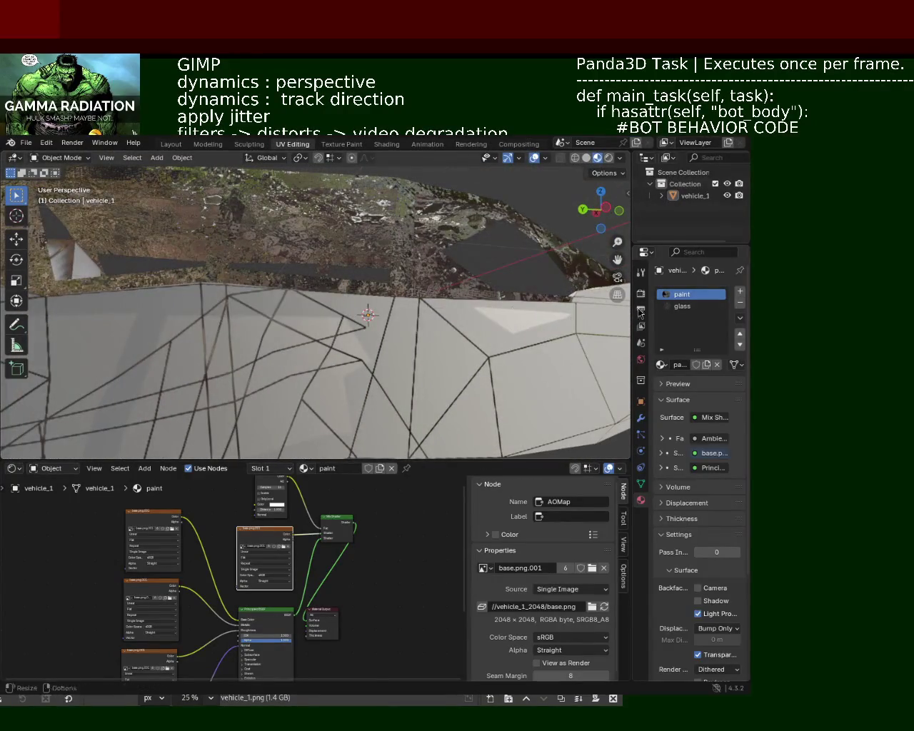
pyautogui.click(587, 158)
pyautogui.moveTo(495, 245)
pyautogui.mouseDown(button='middle')
pyautogui.moveTo(312, 321)
pyautogui.moveTo(383, 267)
pyautogui.moveTo(333, 291)
pyautogui.mouseUp(button='middle')
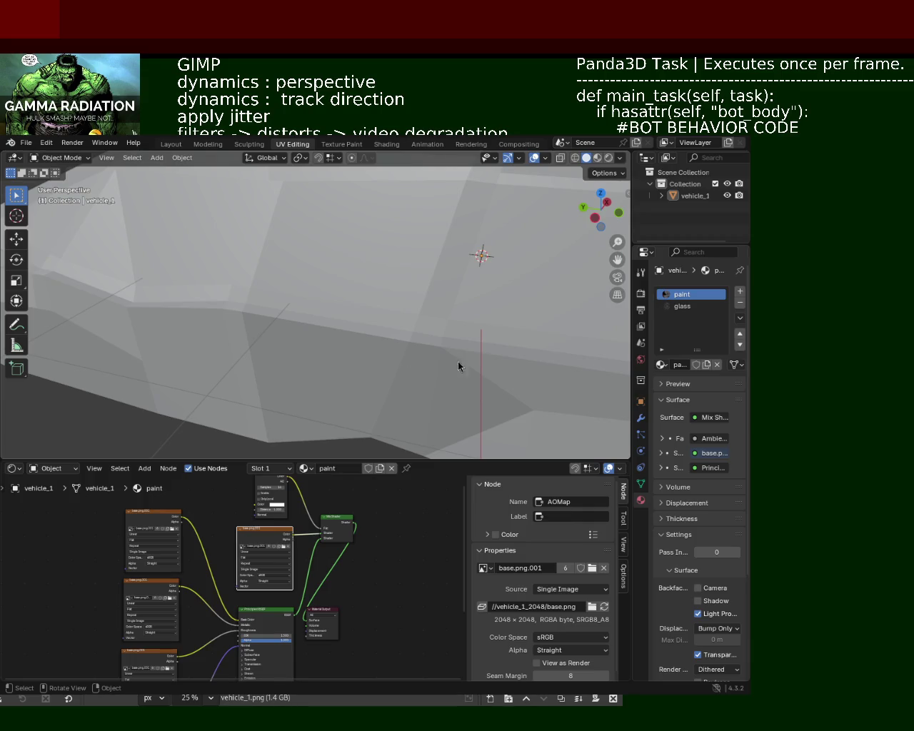
pyautogui.moveTo(370, 324); pyautogui.dragTo(400, 372, button='middle')
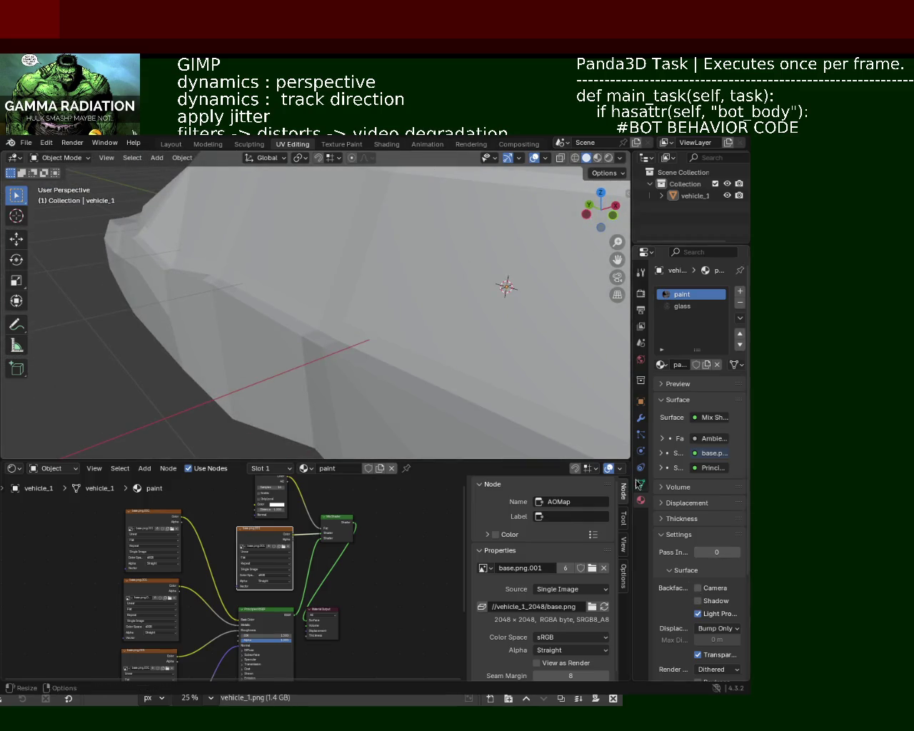
# Widen the Properties editor, show vehicle_1's empty modifier stack, and switch to wireframe shading.
pyautogui.moveTo(634, 447); pyautogui.dragTo(578, 428)
pyautogui.click(586, 420)
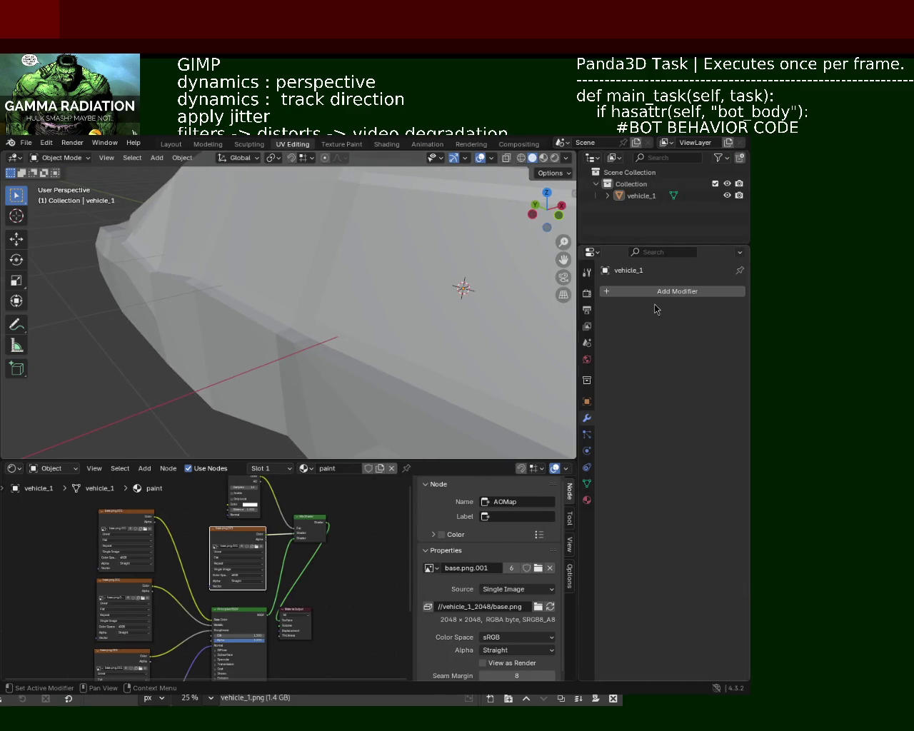
pyautogui.scroll(-4, 408, 290)
pyautogui.moveTo(295, 260)
pyautogui.mouseDown(button='middle')
pyautogui.moveTo(235, 312)
pyautogui.moveTo(341, 238)
pyautogui.moveTo(241, 282)
pyautogui.moveTo(272, 317)
pyautogui.moveTo(298, 319)
pyautogui.mouseUp(button='middle')
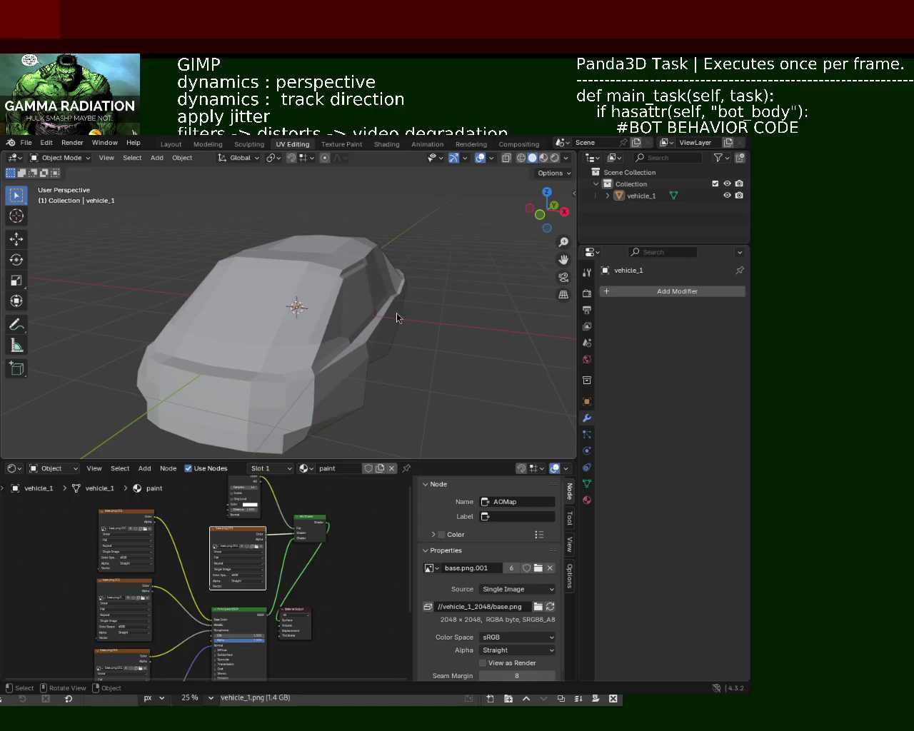
pyautogui.click(521, 158)
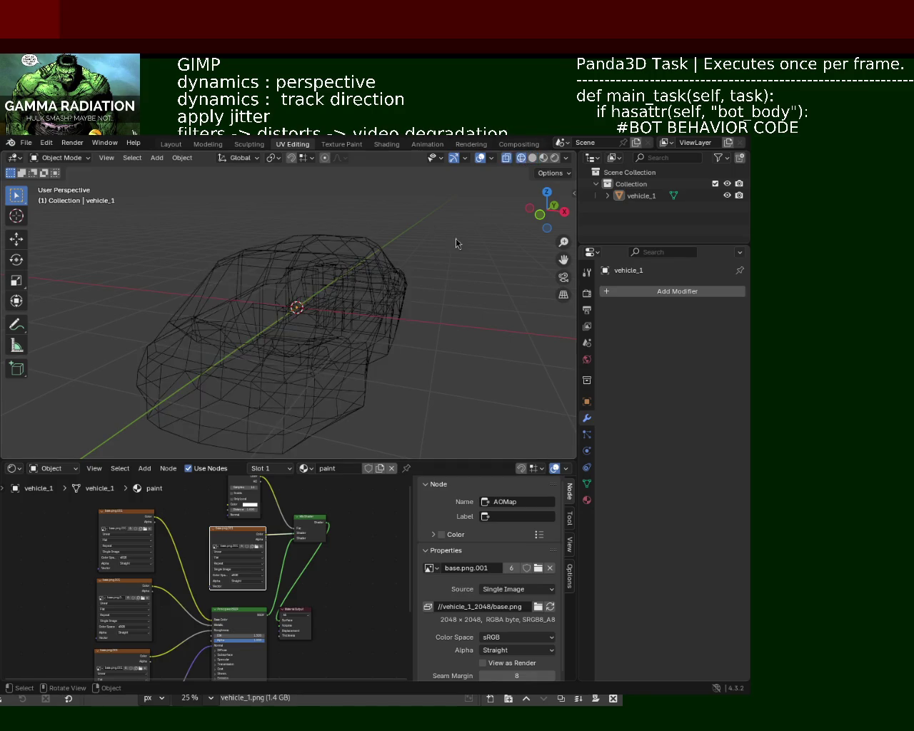
pyautogui.press('KP_1')
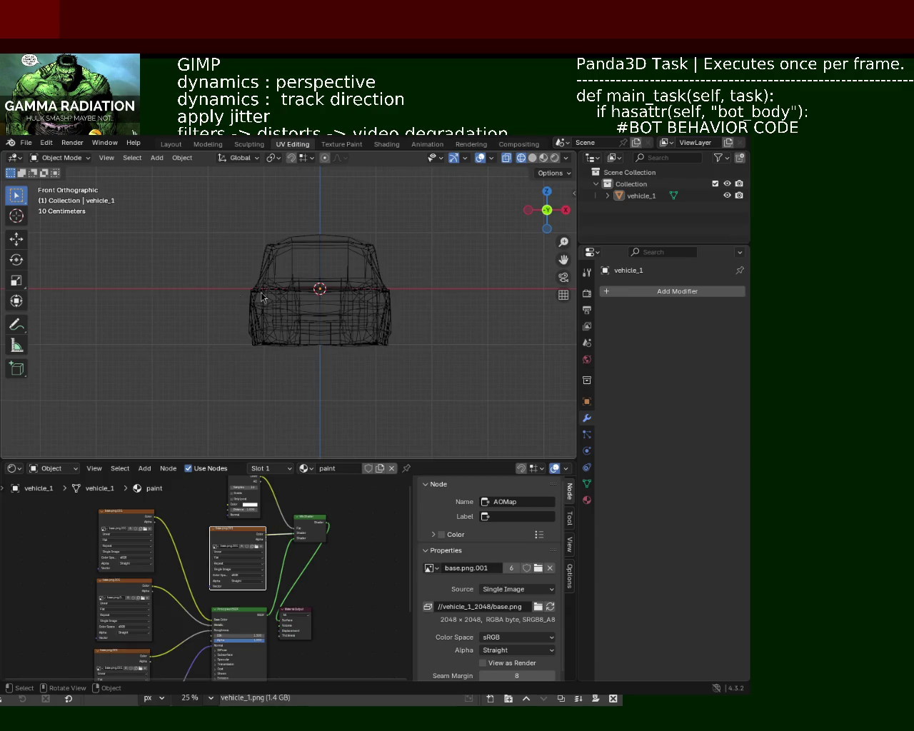
pyautogui.press('Tab')
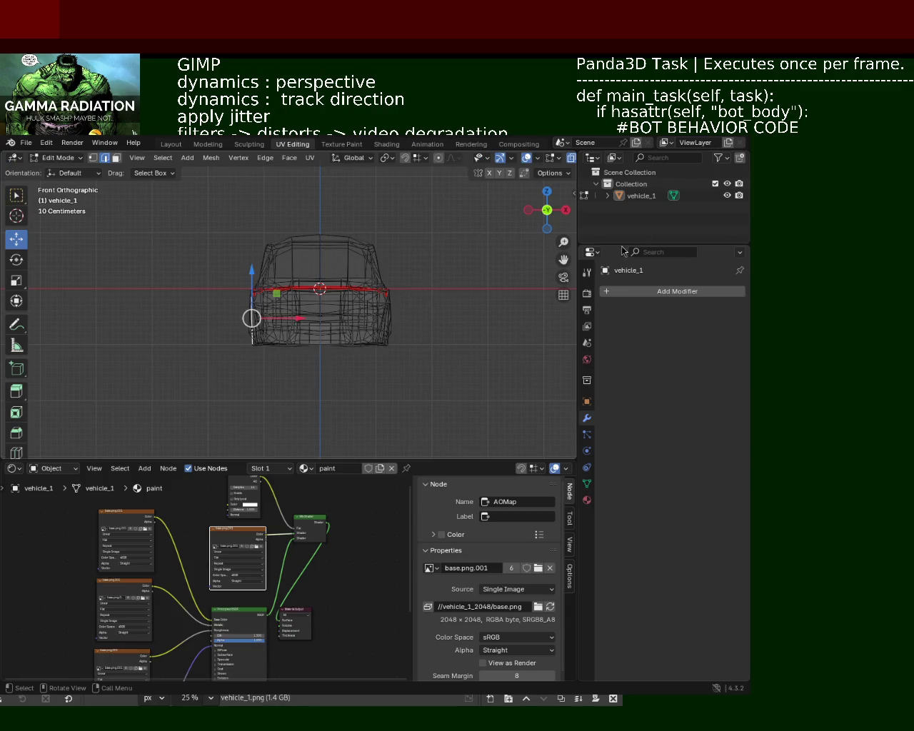
pyautogui.press('Tab')
pyautogui.press('Tab')
pyautogui.press('Tab')
pyautogui.click(430, 401)
pyautogui.moveTo(435, 398); pyautogui.dragTo(315, 213)
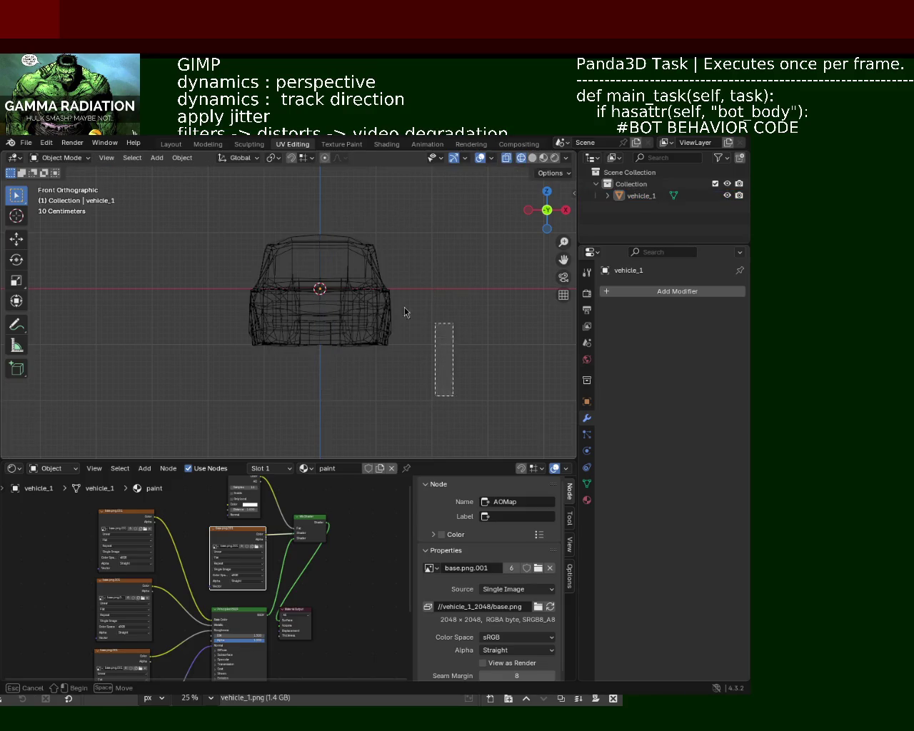
pyautogui.press('Tab')
pyautogui.press('1')
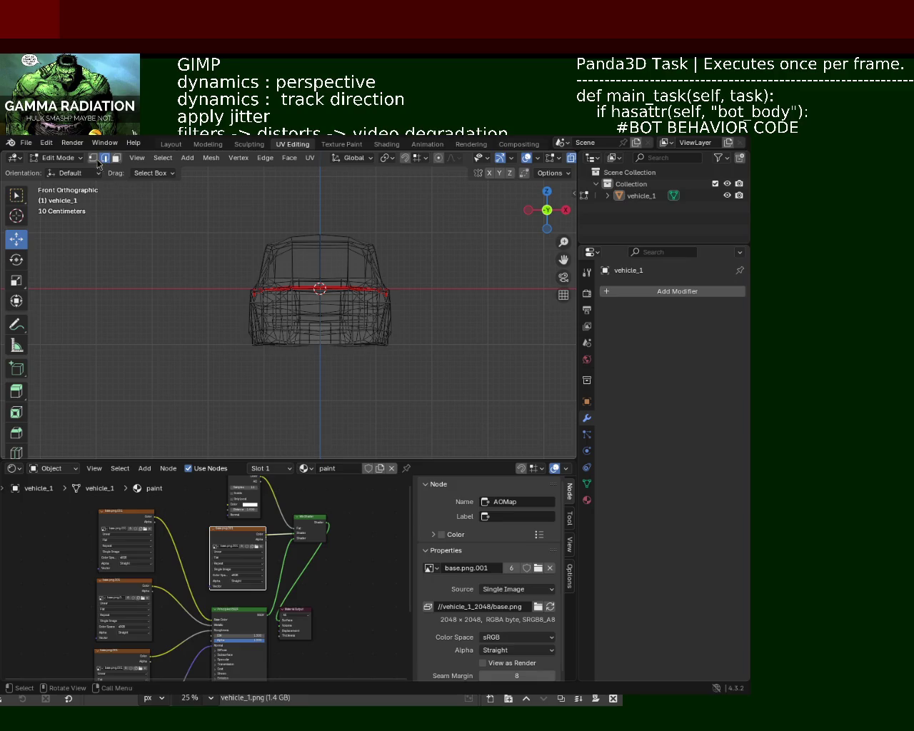
pyautogui.moveTo(466, 423); pyautogui.dragTo(328, 193)
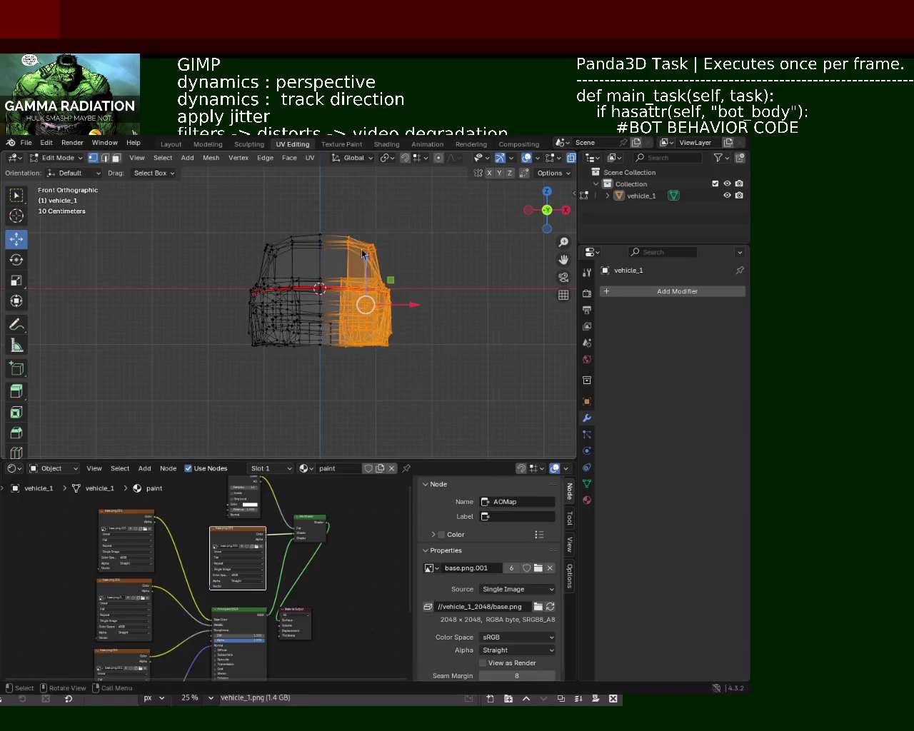
pyautogui.press('x')
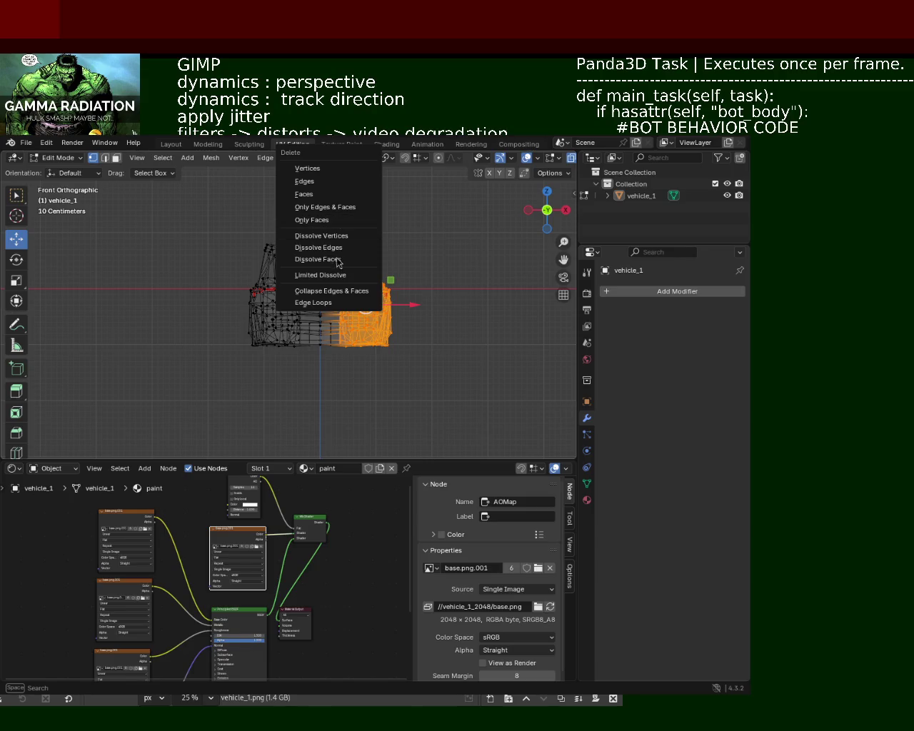
pyautogui.click(347, 181)
pyautogui.moveTo(353, 255)
pyautogui.mouseDown(button='middle')
pyautogui.moveTo(228, 355)
pyautogui.moveTo(300, 241)
pyautogui.moveTo(358, 301)
pyautogui.moveTo(380, 435)
pyautogui.moveTo(363, 415)
pyautogui.moveTo(342, 230)
pyautogui.mouseUp(button='middle')
pyautogui.hotkey('ctrl', 'z')
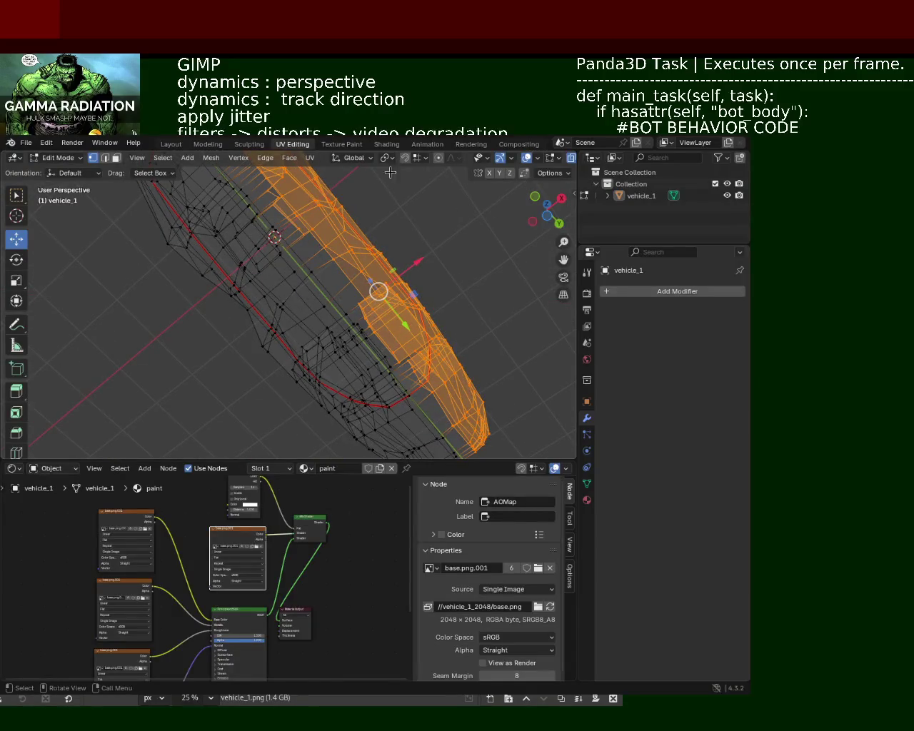
pyautogui.press('Tab')
pyautogui.moveTo(376, 284); pyautogui.dragTo(389, 236, button='middle')
pyautogui.click(531, 158)
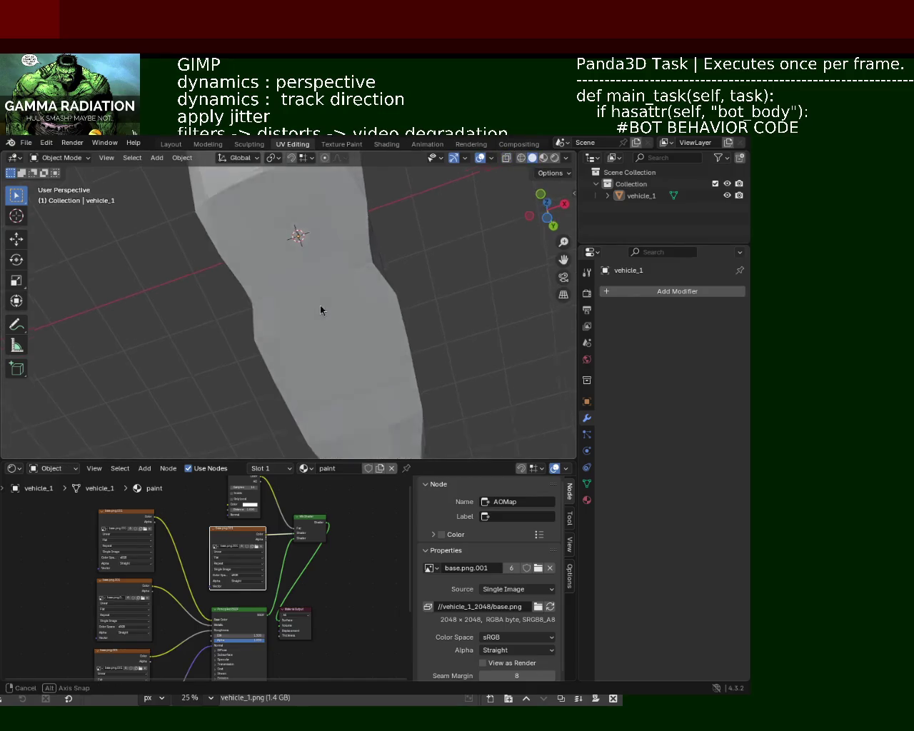
pyautogui.press('Tab')
pyautogui.click(336, 250)
pyautogui.moveTo(336, 250)
pyautogui.mouseDown(button='middle')
pyautogui.moveTo(455, 314)
pyautogui.moveTo(417, 347)
pyautogui.moveTo(433, 370)
pyautogui.moveTo(405, 295)
pyautogui.moveTo(372, 271)
pyautogui.moveTo(329, 286)
pyautogui.moveTo(352, 320)
pyautogui.mouseUp(button='middle')
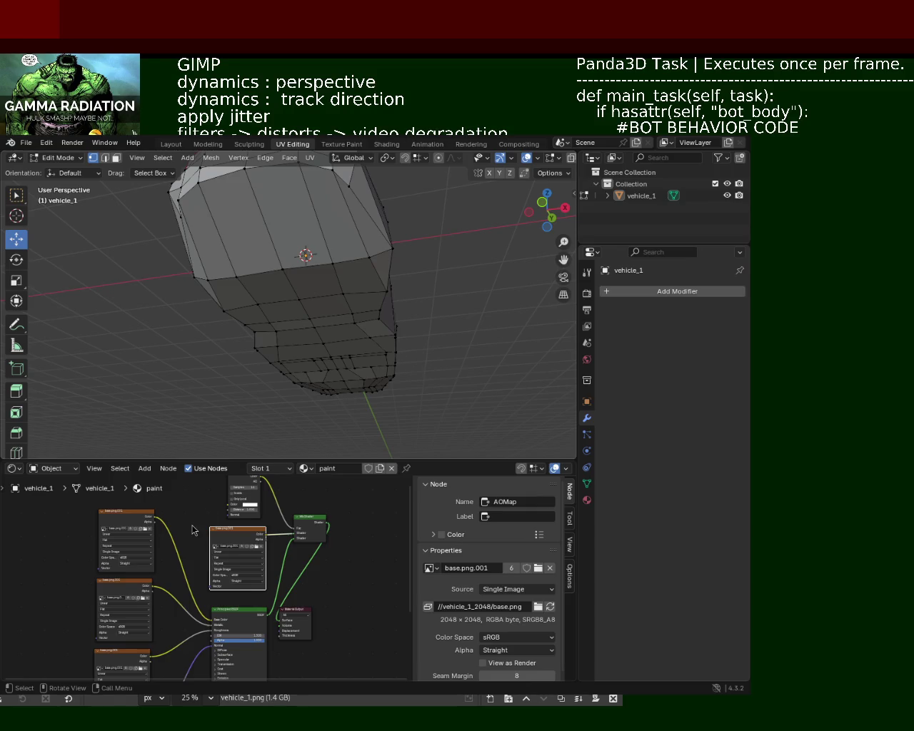
pyautogui.press('Tab')
pyautogui.press('Tab')
pyautogui.press('Tab')
pyautogui.press('KP_1')
pyautogui.hotkey('shift', 'z')
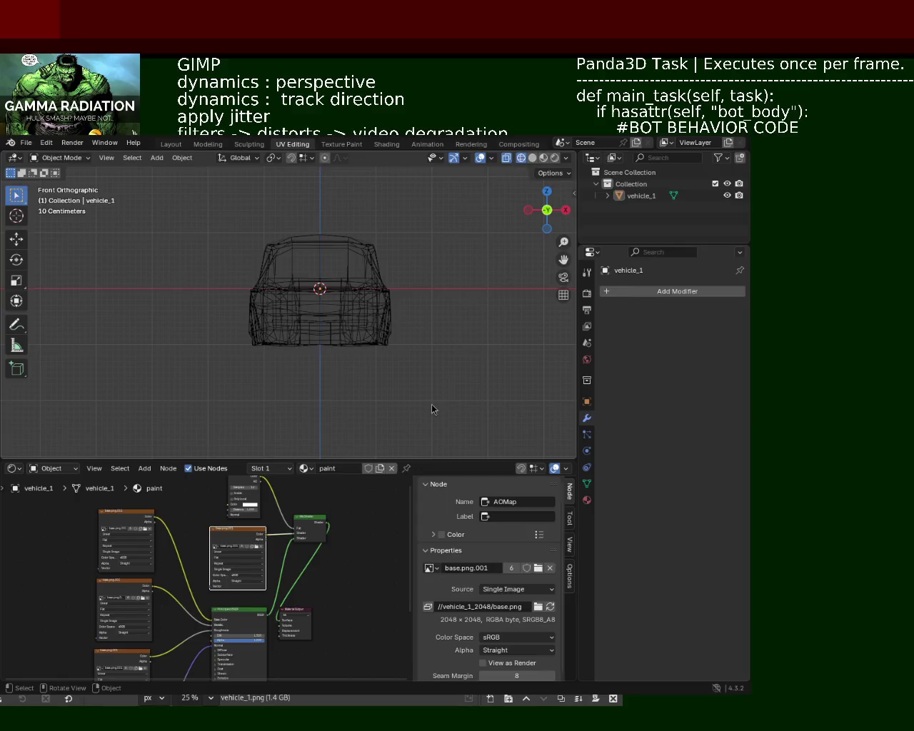
pyautogui.press('Tab')
# Box-select the mesh's right half in Front Orthographic view and delete those vertices.
pyautogui.moveTo(432, 392); pyautogui.dragTo(327, 201)
pyautogui.moveTo(365, 326)
pyautogui.mouseDown(button='middle')
pyautogui.moveTo(275, 413)
pyautogui.moveTo(353, 356)
pyautogui.moveTo(368, 379)
pyautogui.mouseUp(button='middle')
pyautogui.press('KP_1')
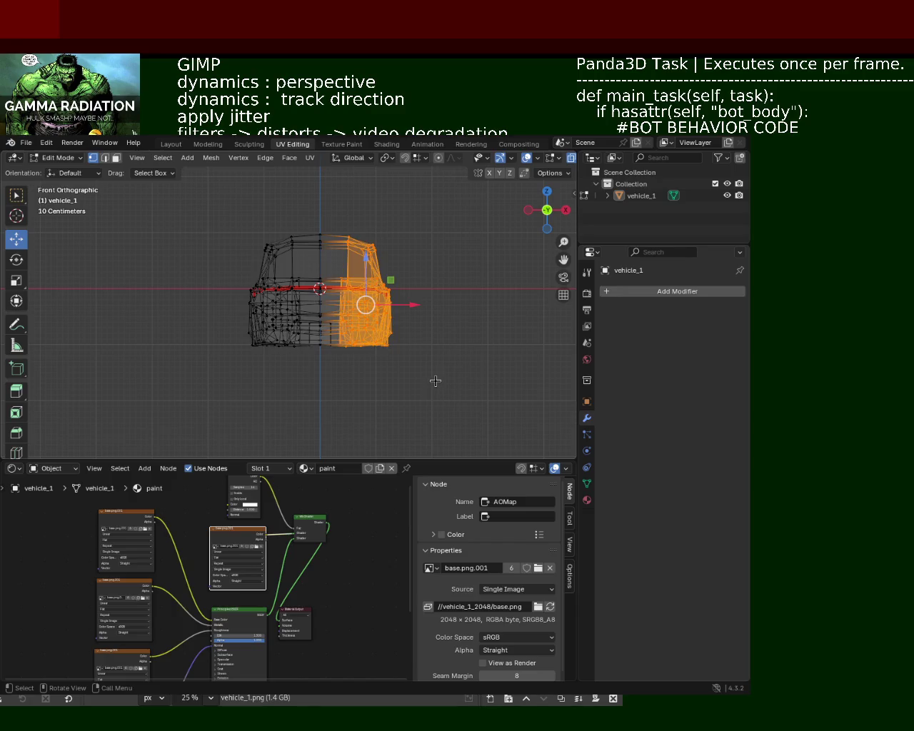
pyautogui.moveTo(440, 402); pyautogui.dragTo(326, 177)
pyautogui.press('x')
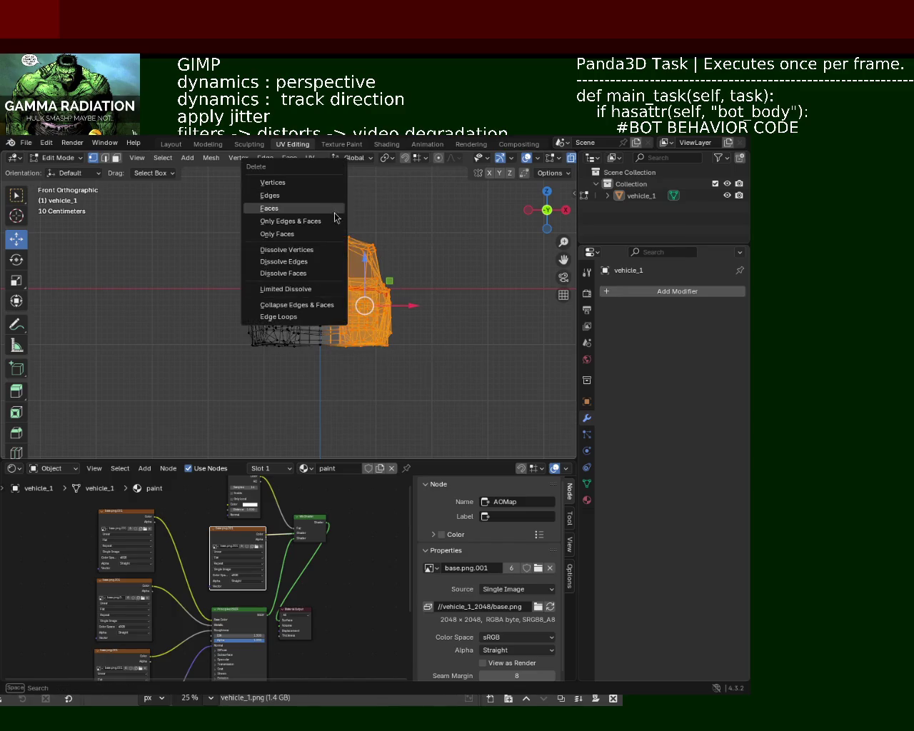
pyautogui.click(318, 182)
pyautogui.moveTo(350, 226)
pyautogui.mouseDown(button='middle')
pyautogui.moveTo(304, 357)
pyautogui.moveTo(371, 336)
pyautogui.mouseUp(button='middle')
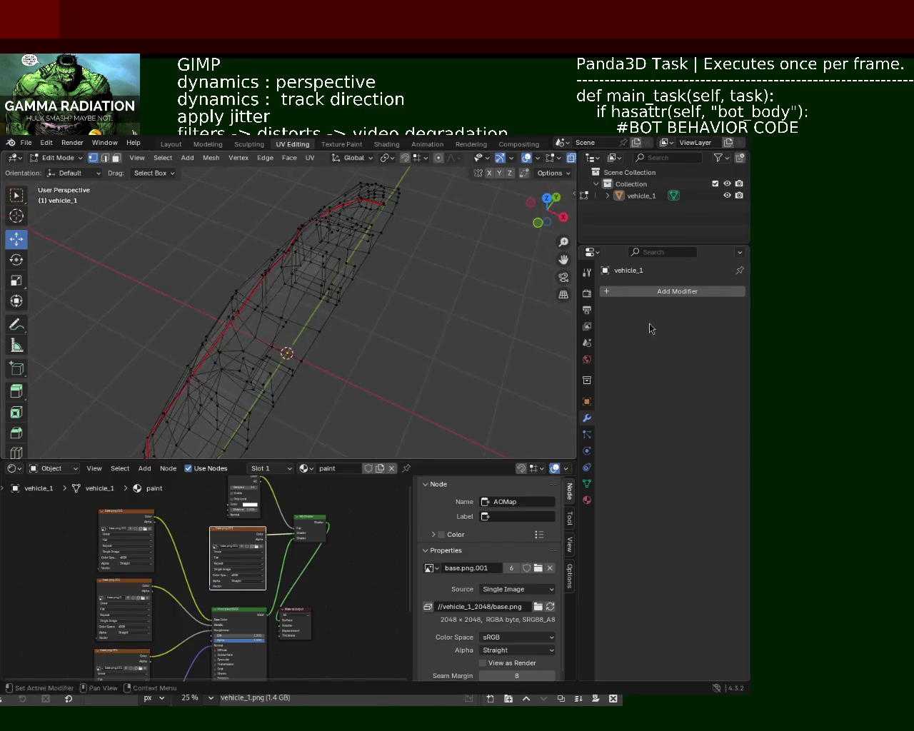
# Add a Mirror modifier to vehicle_1 with Y as its only mirror axis.
pyautogui.click(655, 291)
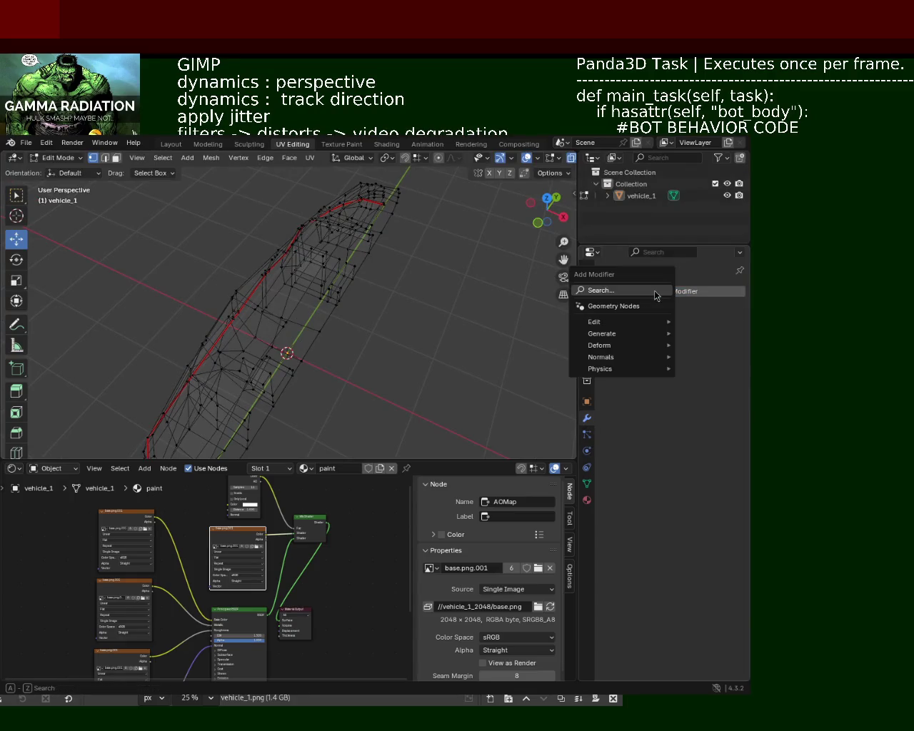
pyautogui.click(650, 291)
pyautogui.click(561, 308)
pyautogui.moveTo(532, 310)
pyautogui.mouseDown(button='middle')
pyautogui.moveTo(557, 315)
pyautogui.moveTo(500, 307)
pyautogui.mouseUp(button='middle')
pyautogui.click(692, 328)
pyautogui.click(668, 327)
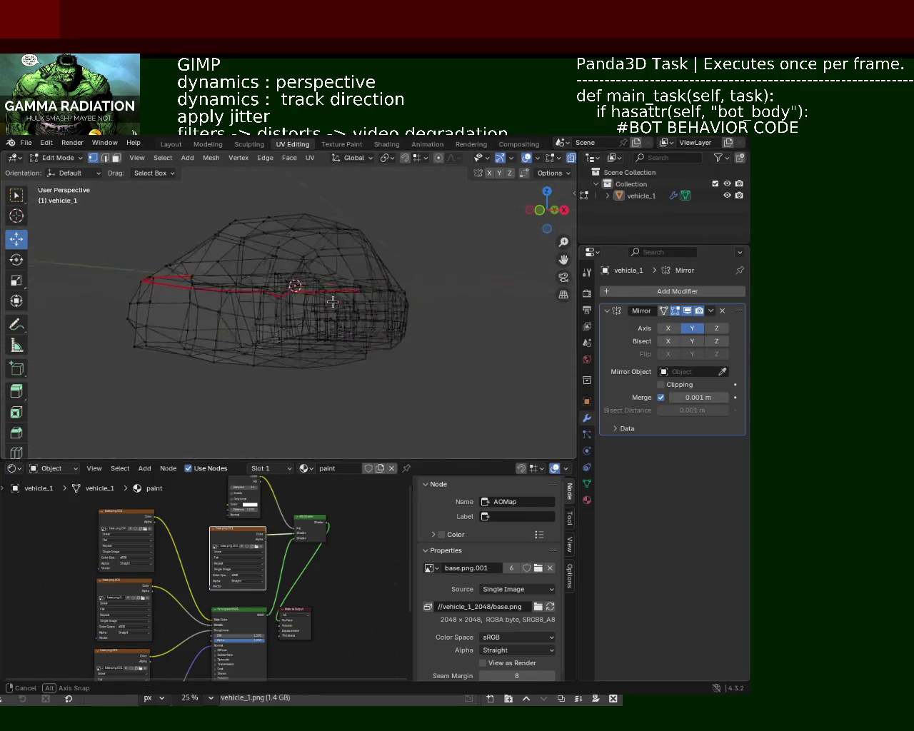
# Enlarge the 3D view and inspect the mirrored car in Solid shading.
pyautogui.moveTo(457, 235); pyautogui.dragTo(511, 165, button='middle')
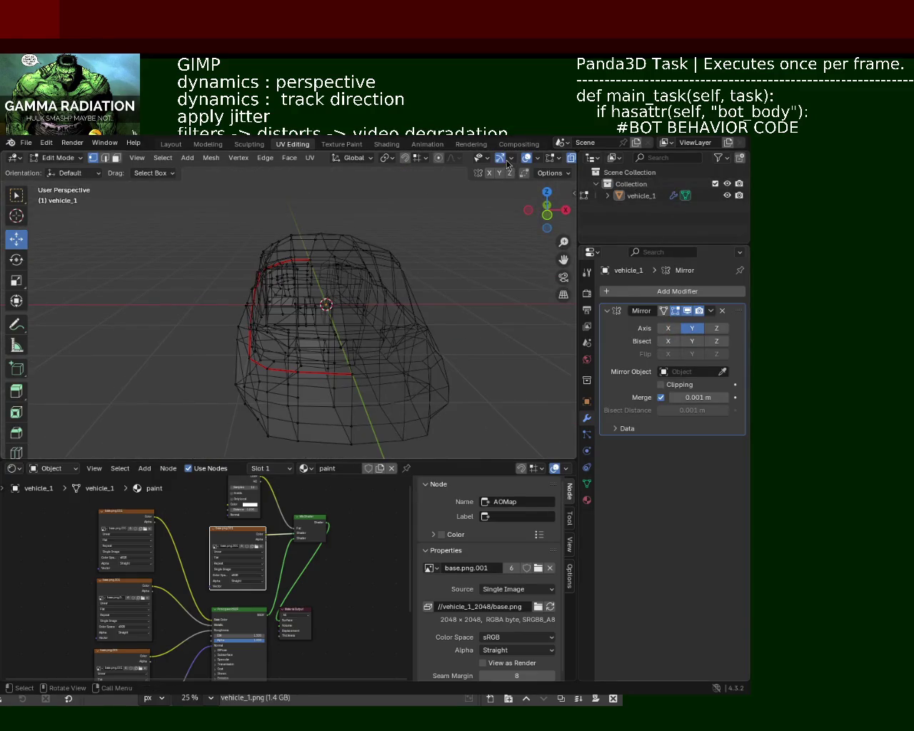
pyautogui.moveTo(579, 187); pyautogui.dragTo(617, 187)
pyautogui.click(597, 158)
pyautogui.moveTo(416, 368); pyautogui.dragTo(327, 309, button='middle')
pyautogui.scroll(3, 328, 309)
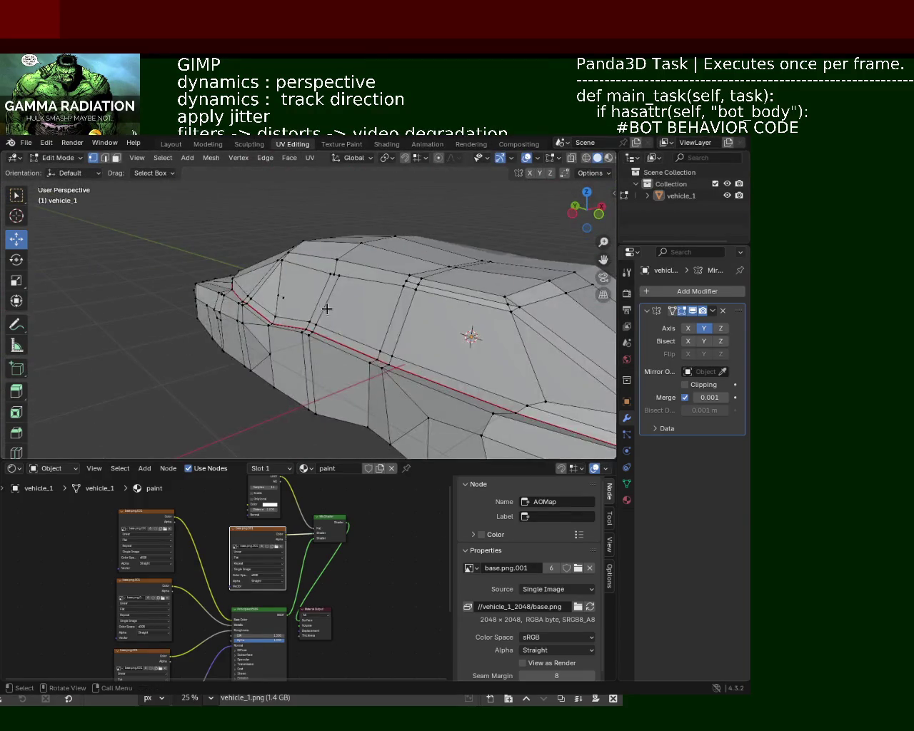
# Save vehicle_1.blend, then dissolve the first stray vertex on the car's side panel.
pyautogui.hotkey('ctrl', 's')
pyautogui.scroll(4, 307, 293)
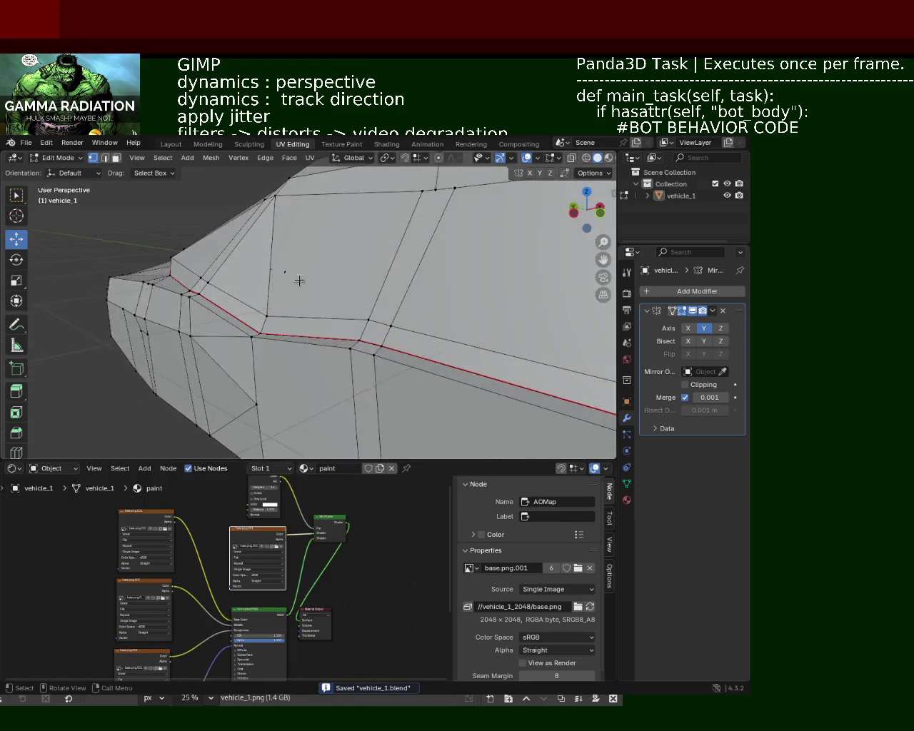
pyautogui.scroll(-2, 299, 280)
pyautogui.moveTo(394, 300); pyautogui.dragTo(47, 196, button='middle')
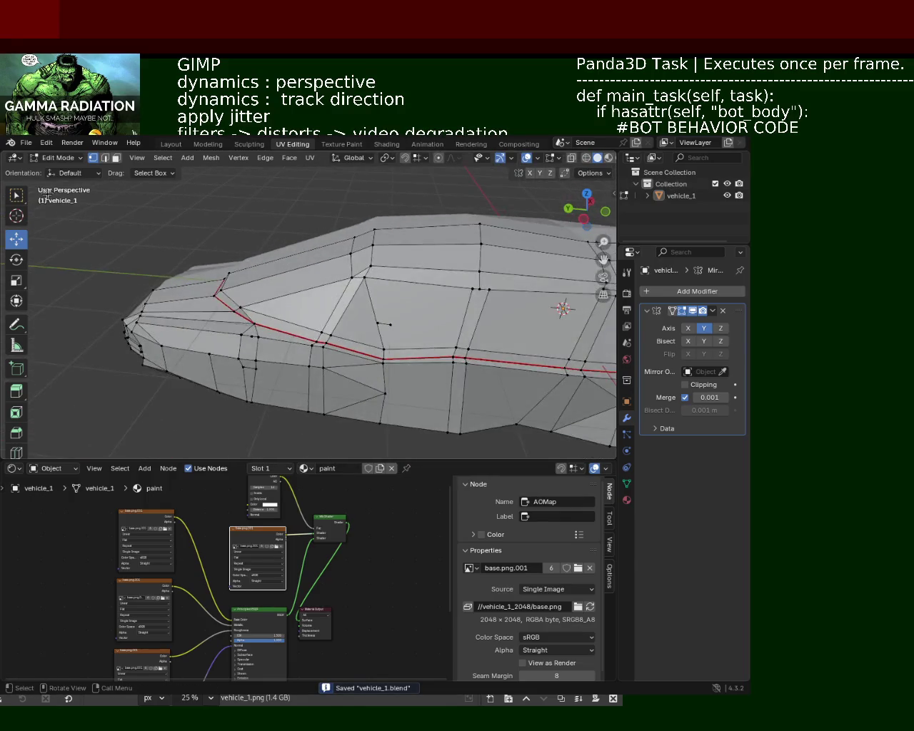
pyautogui.click(388, 325)
pyautogui.press('x')
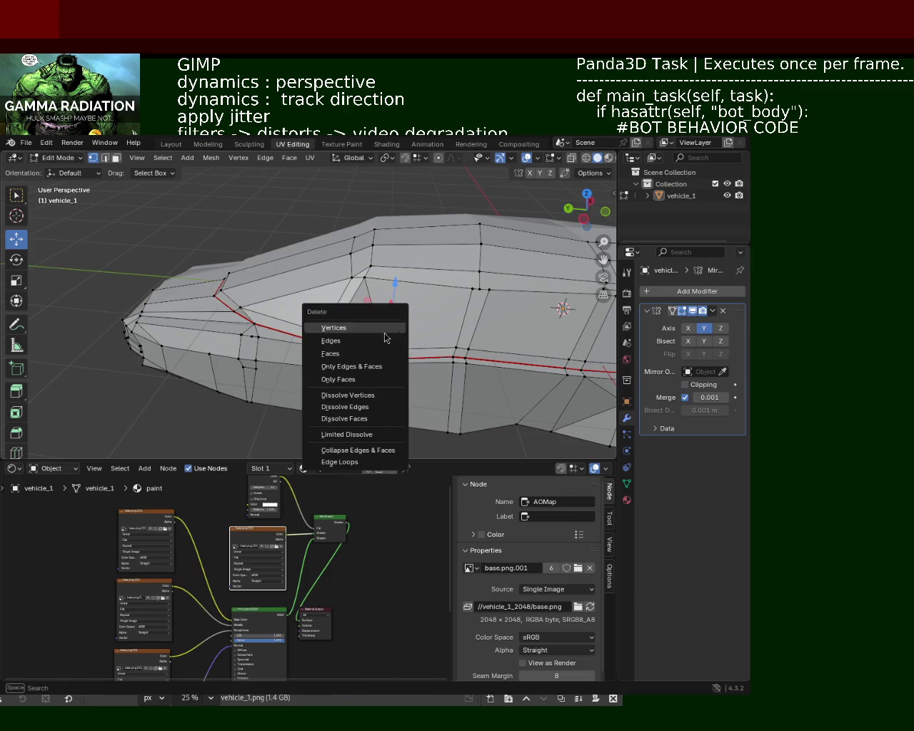
pyautogui.click(376, 398)
# Dissolve the next stray side-panel vertex and save vehicle_1.blend again.
pyautogui.moveTo(376, 398)
pyautogui.mouseDown(button='middle')
pyautogui.moveTo(417, 341)
pyautogui.moveTo(371, 283)
pyautogui.moveTo(405, 331)
pyautogui.moveTo(392, 339)
pyautogui.mouseUp(button='middle')
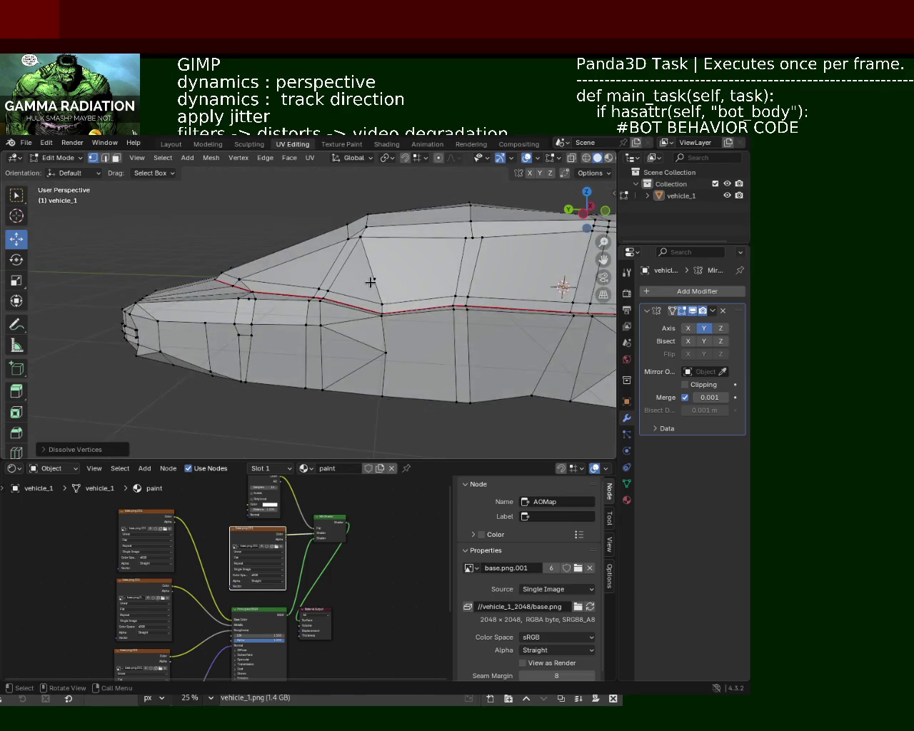
pyautogui.press('x')
pyautogui.click(370, 284)
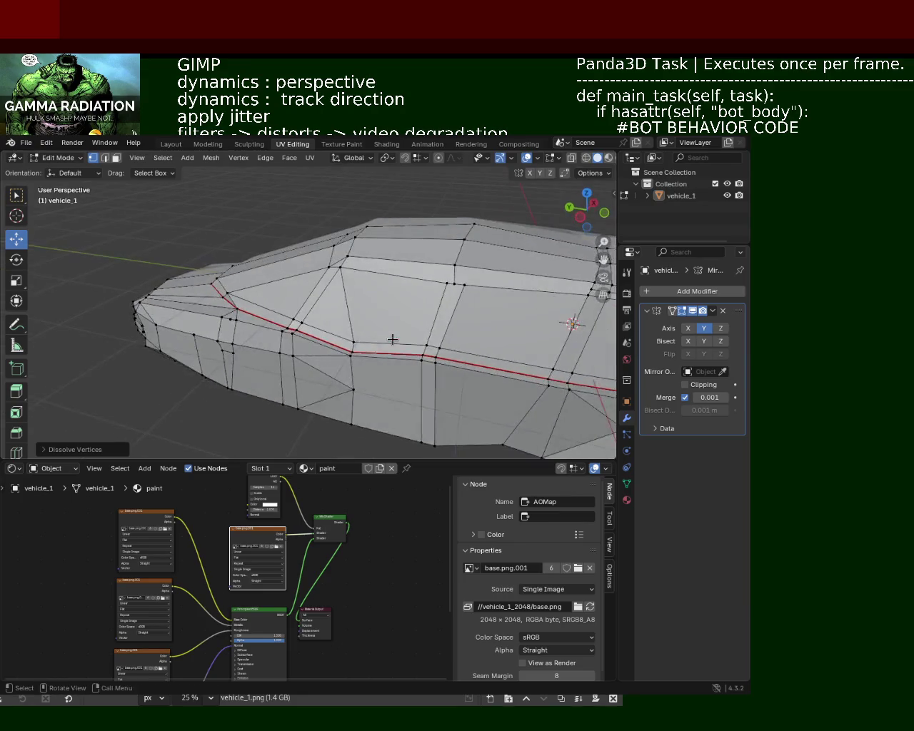
pyautogui.hotkey('ctrl', 's')
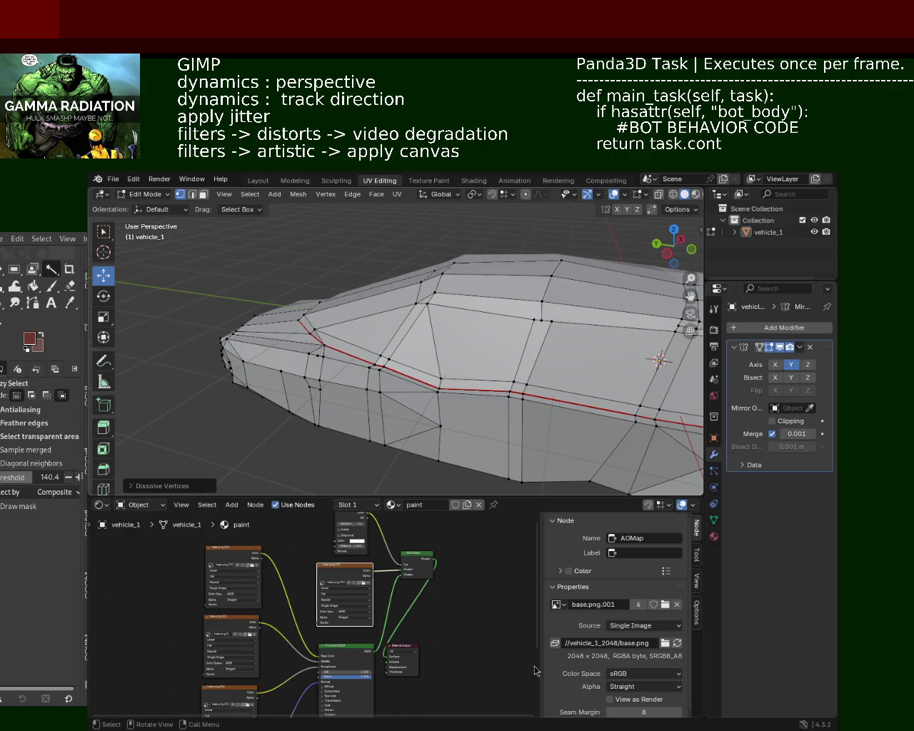
# Open the F12 render preview window for the mirrored vehicle_1 model.
pyautogui.moveTo(458, 335)
pyautogui.mouseDown(button='middle')
pyautogui.moveTo(472, 324)
pyautogui.moveTo(436, 345)
pyautogui.mouseUp(button='middle')
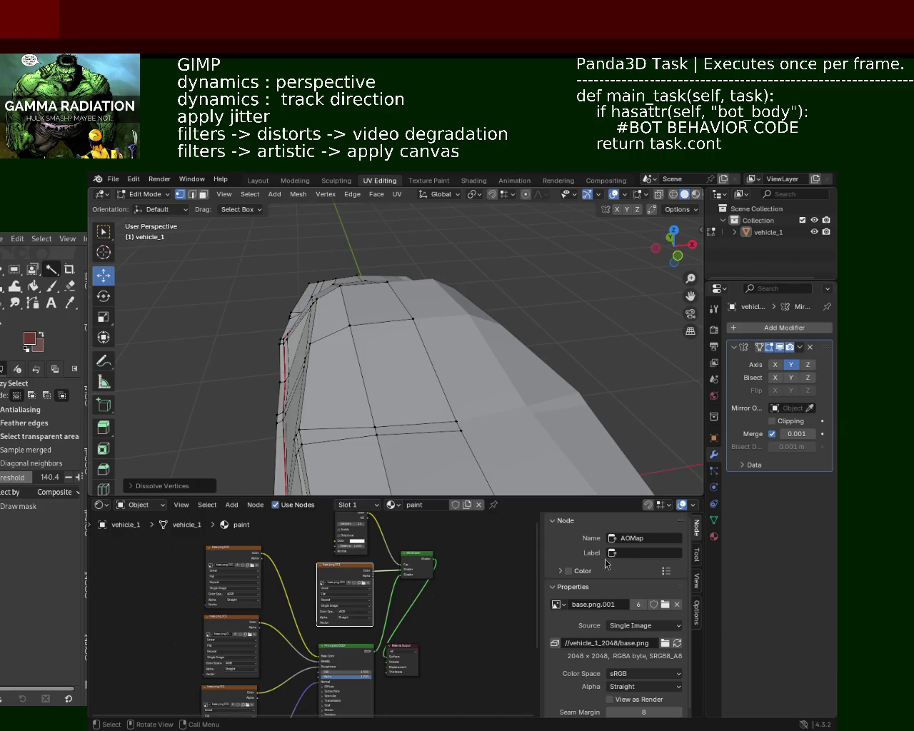
pyautogui.press('F12')
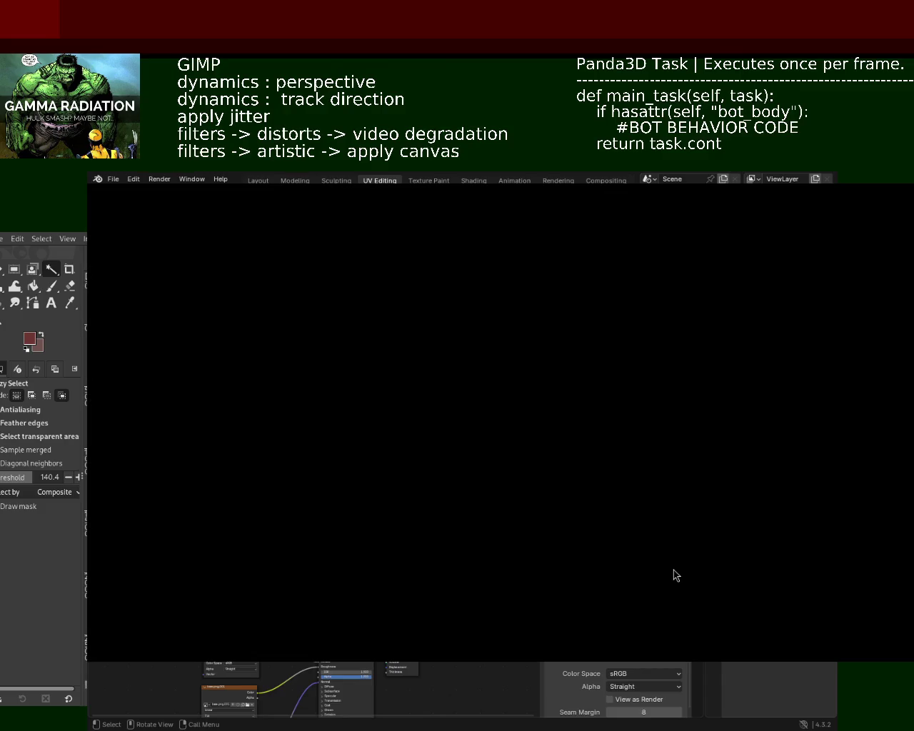